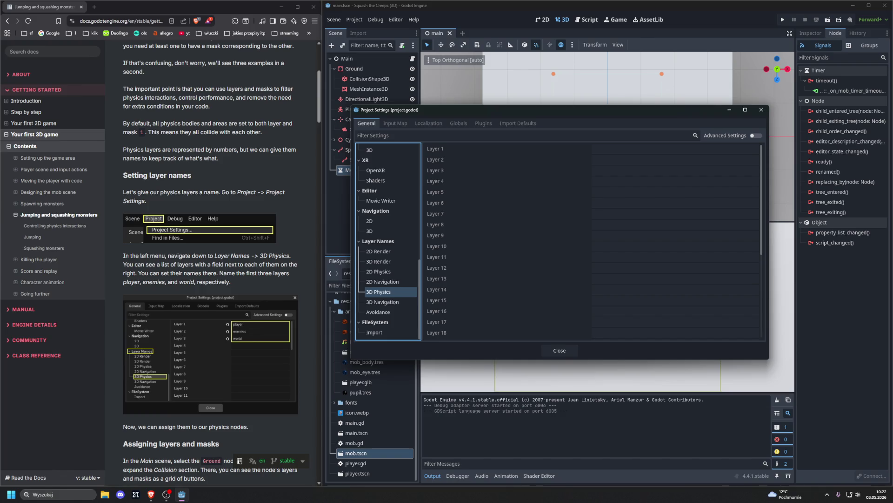
Step: Read the physics-layers section of the tutorial in the browser
key("alt+Tab")
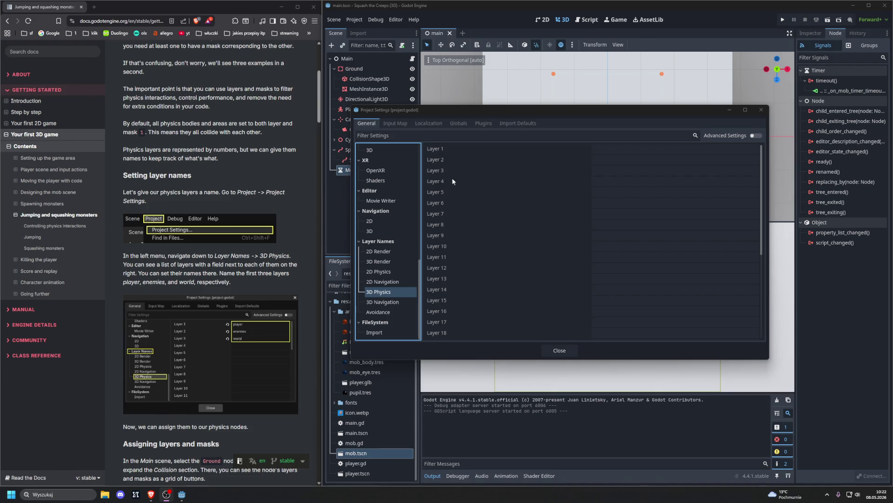
mouse_move(150, 494)
scroll(156, 251, "down", 3)
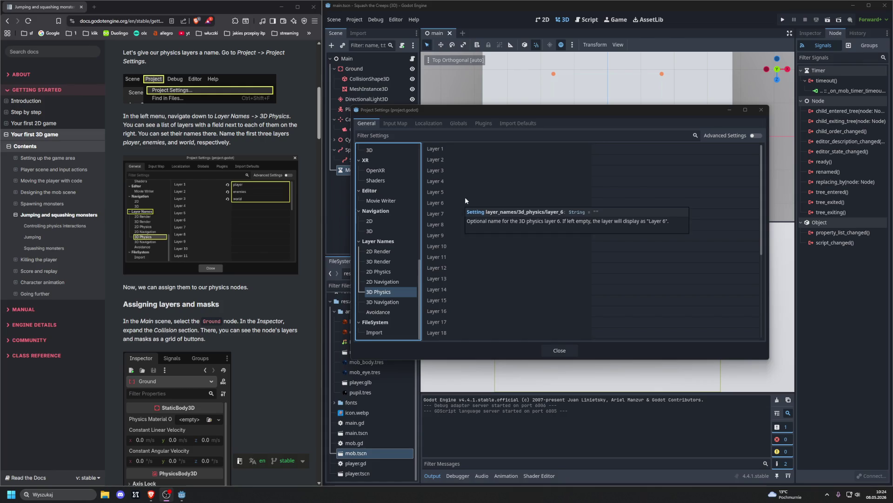
Step: Name 3D physics layers 1–3 player, enemies and world, then close Project Settings
left_click(595, 151)
type("player")
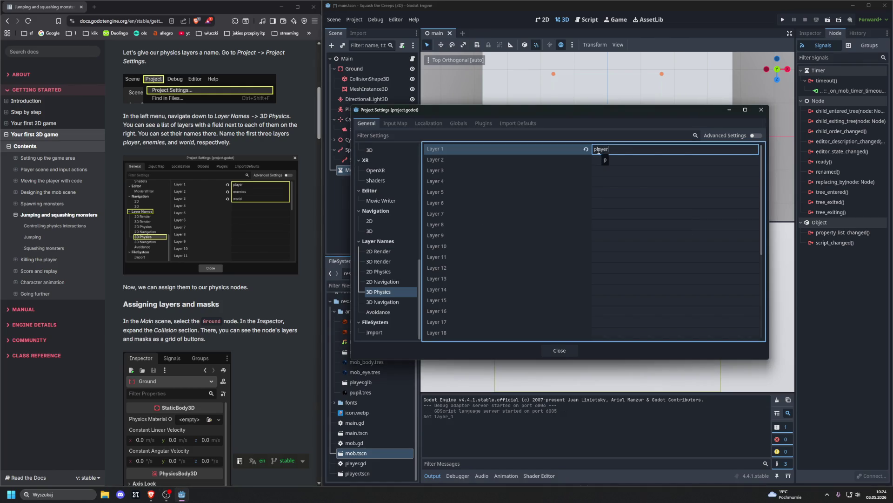
key("Tab")
type("ene")
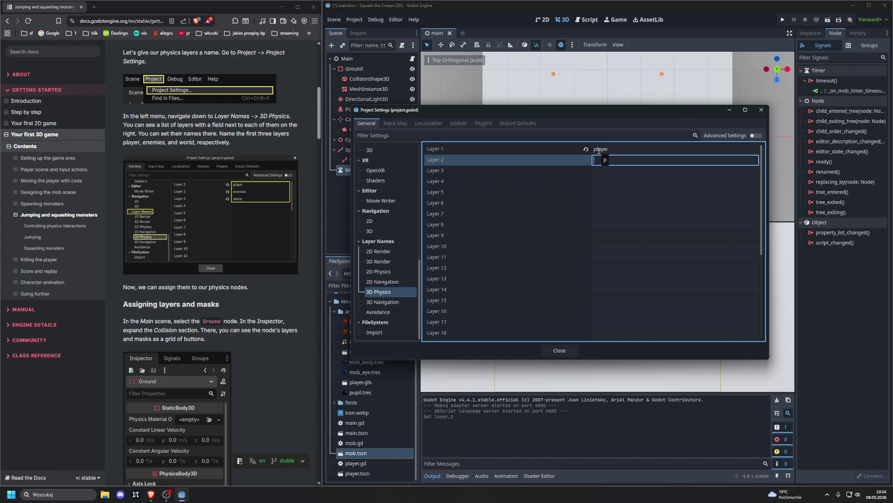
type("mies")
key("Tab")
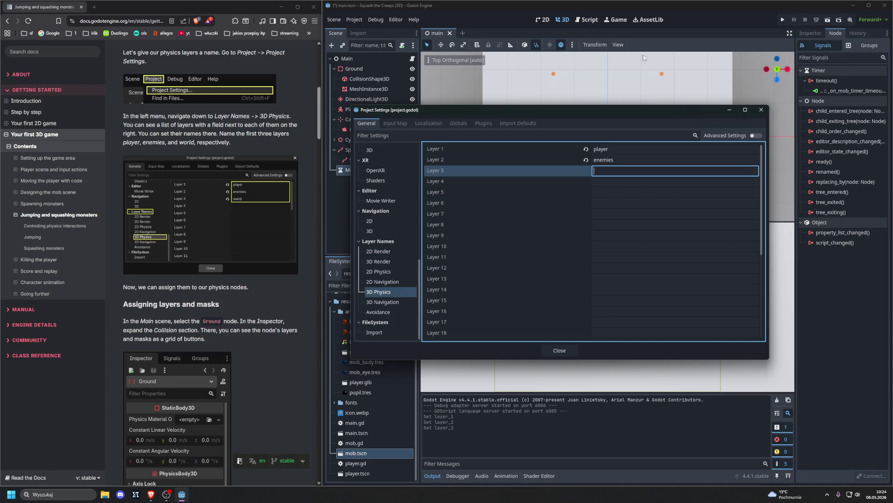
type("world")
key("Return")
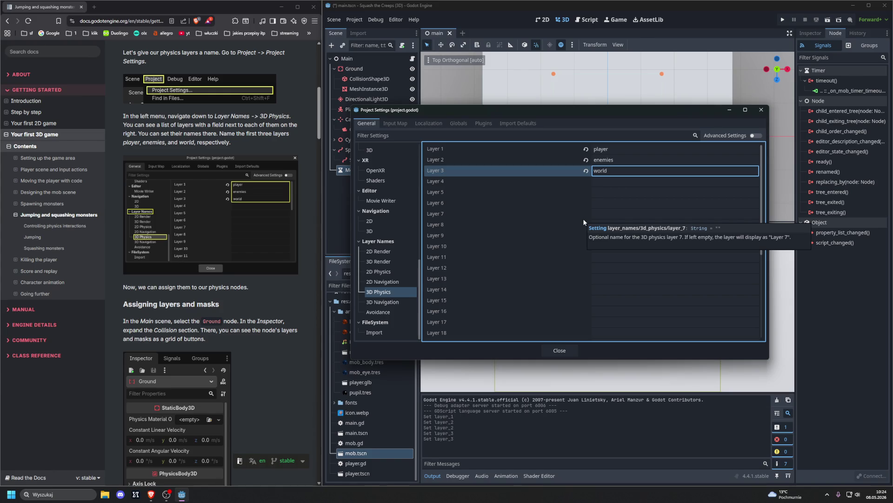
scroll(260, 264, "down", 2)
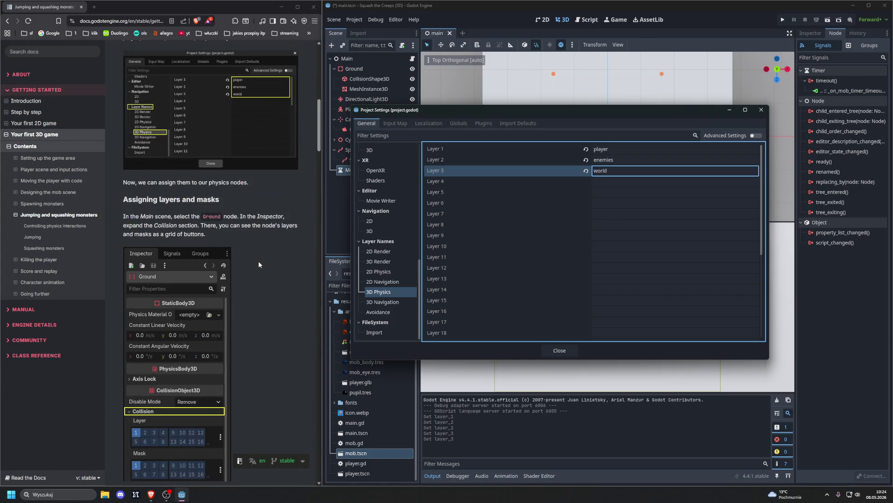
scroll(258, 264, "down", 1)
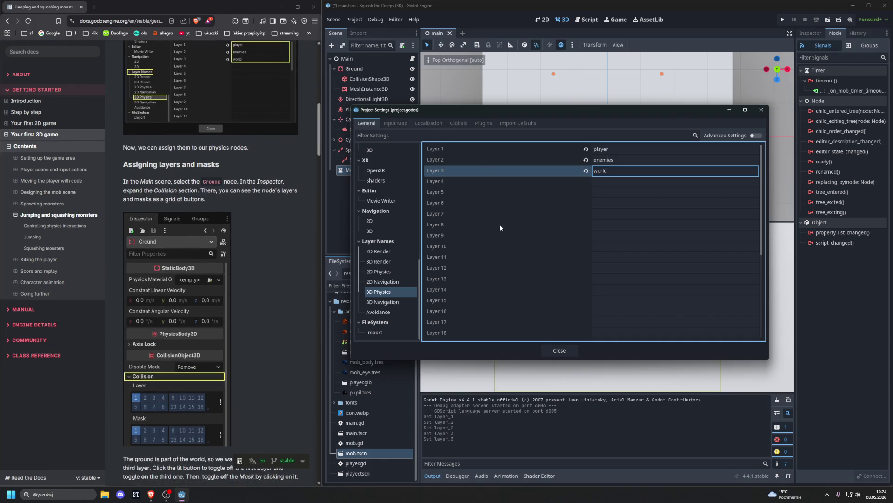
left_click(559, 350)
Step: Select the Ground node and expand its Collision layer and mask settings in the Inspector
scroll(286, 227, "down", 1)
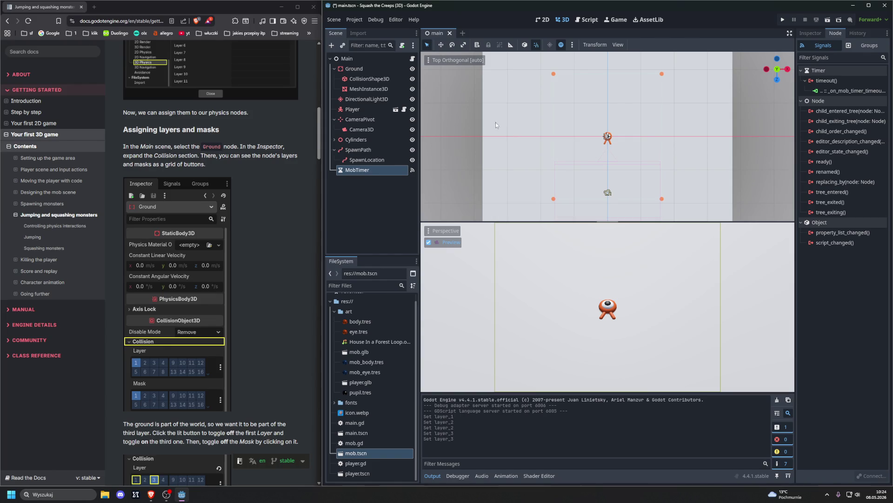
left_click(368, 69)
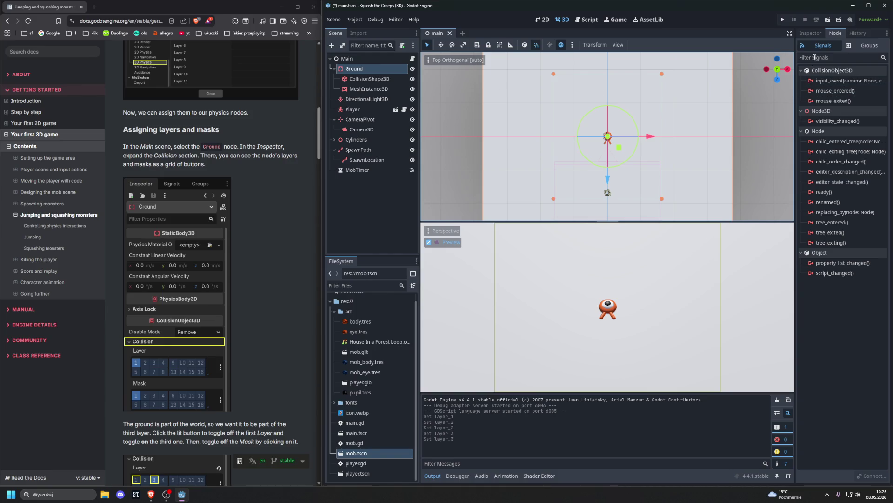
left_click(811, 33)
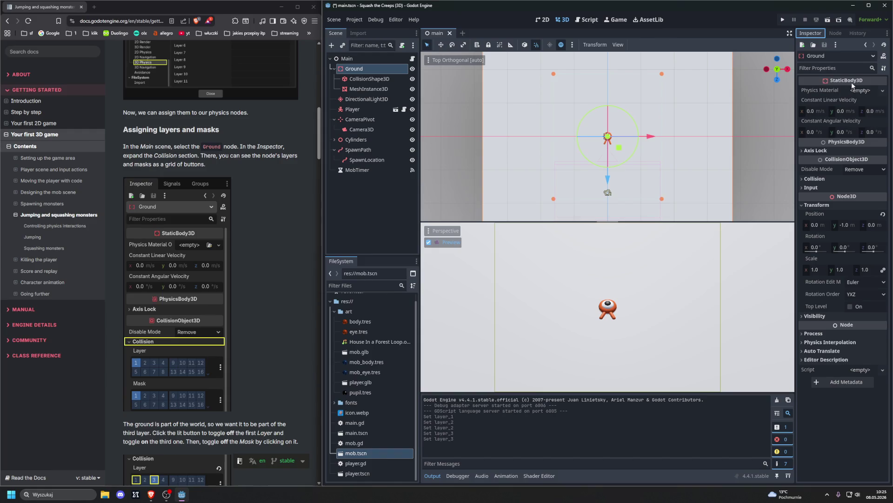
left_click(820, 180)
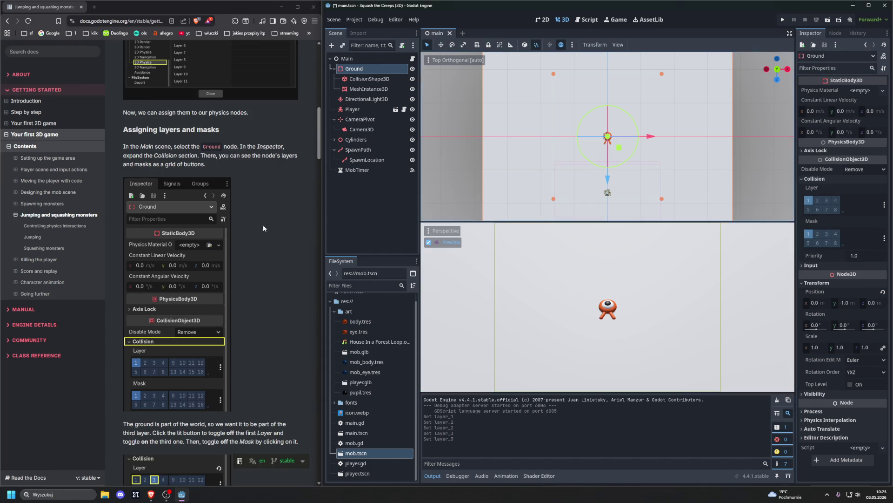
scroll(294, 219, "down", 3)
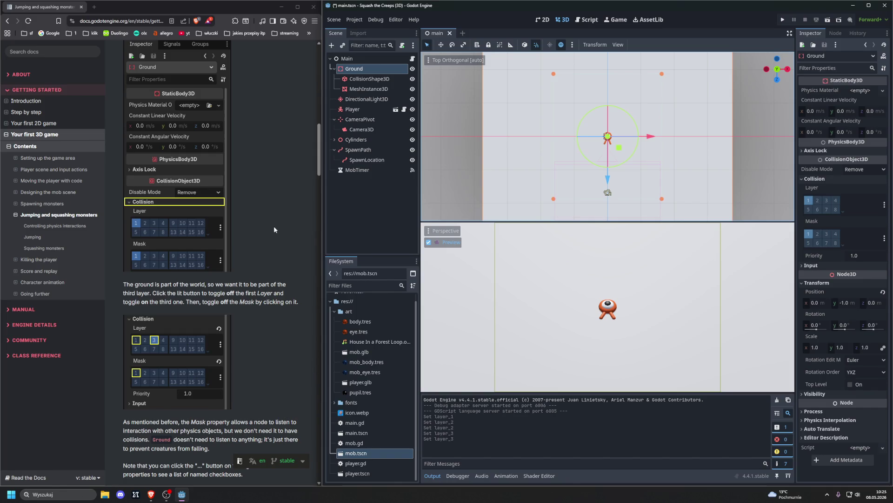
scroll(268, 230, "up", 2)
scroll(261, 236, "down", 4)
scroll(263, 237, "down", 3)
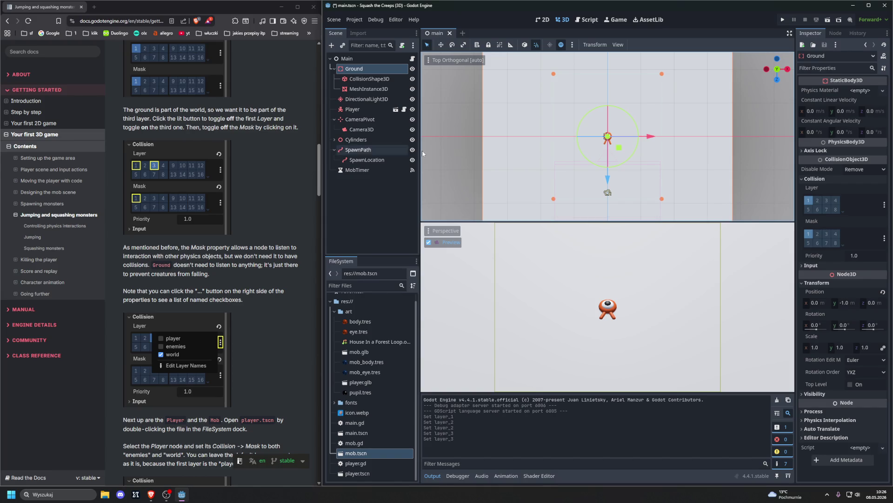
Step: Move Ground from collision layer 1 to layer 3 and remove layer 1 from its mask
left_click(827, 200)
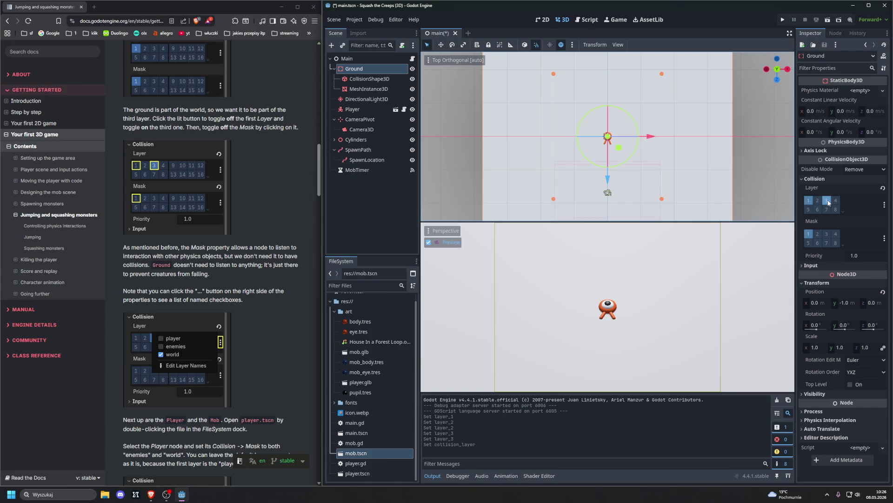
left_click(809, 200)
left_click(809, 234)
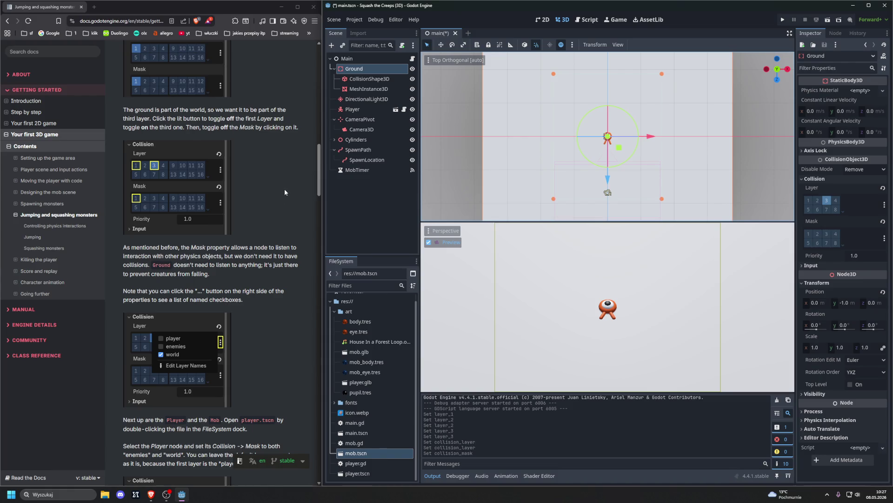
scroll(284, 192, "down", 3)
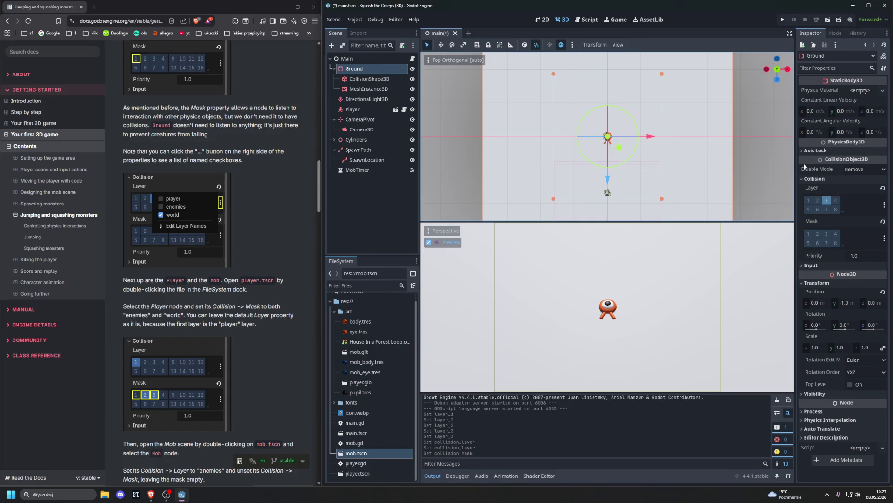
left_click(884, 205)
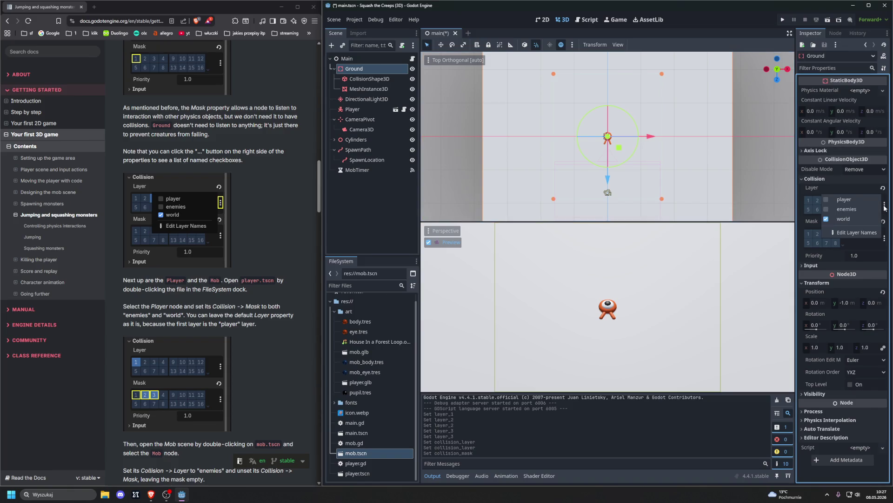
left_click(885, 207)
left_click(884, 239)
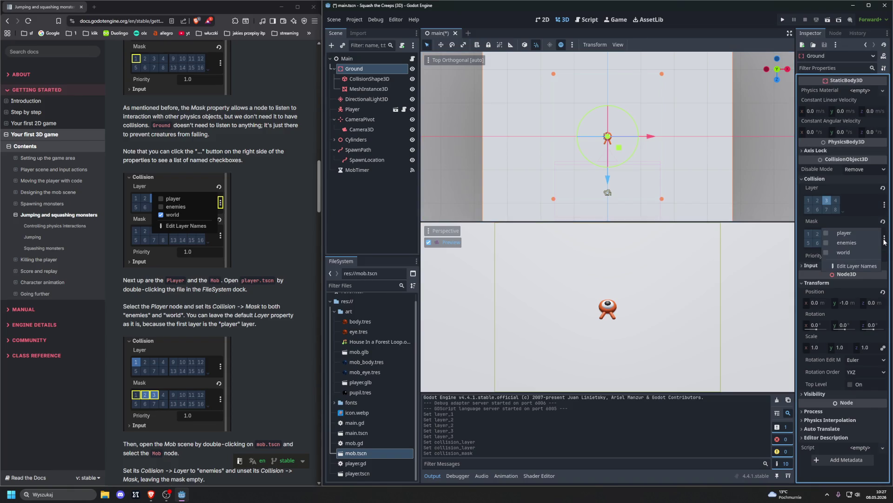
left_click(884, 239)
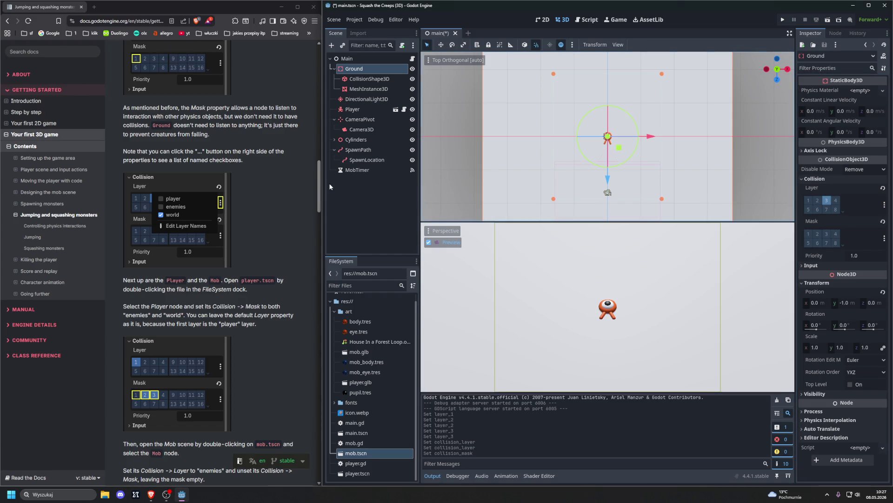
scroll(195, 160, "down", 3)
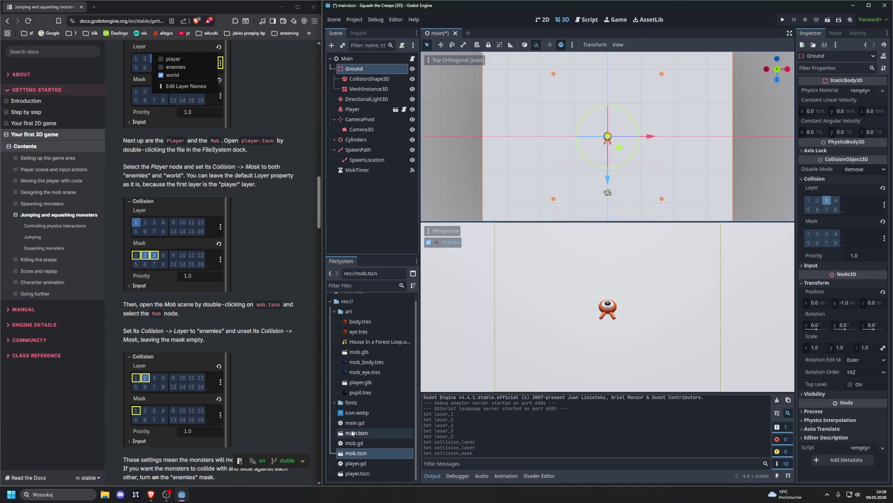
double_click(358, 472)
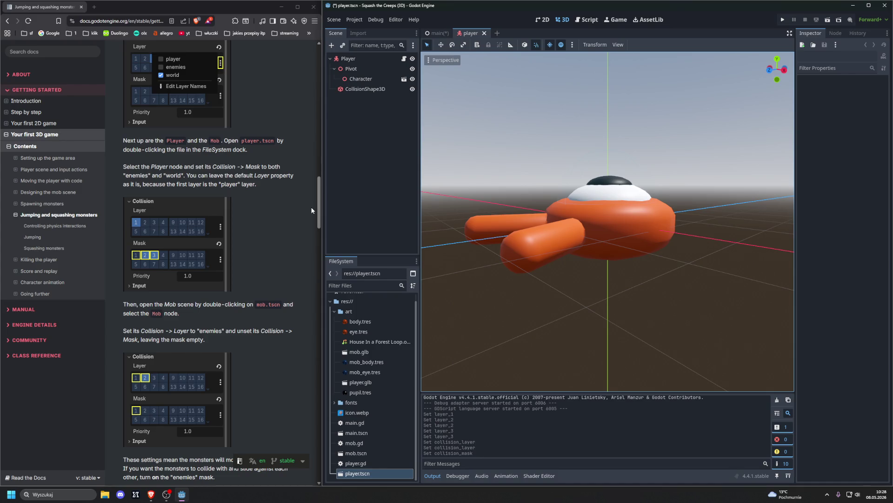
scroll(295, 192, "down", 2)
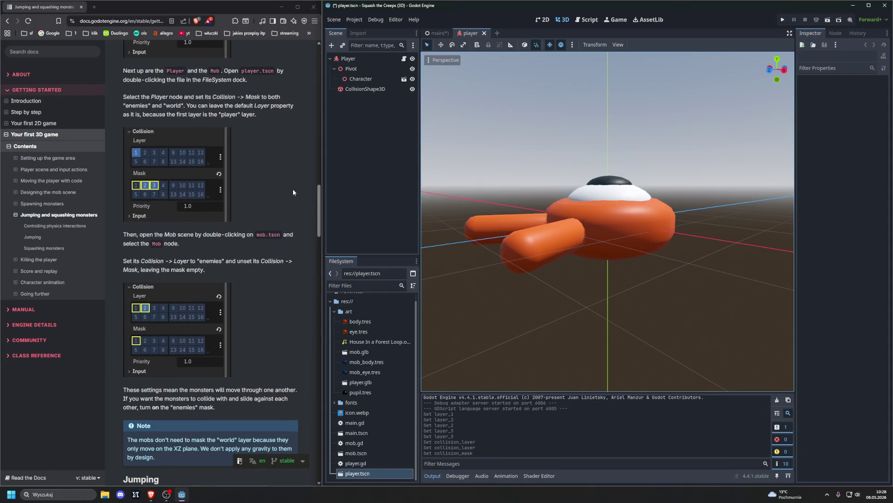
scroll(293, 192, "up", 1)
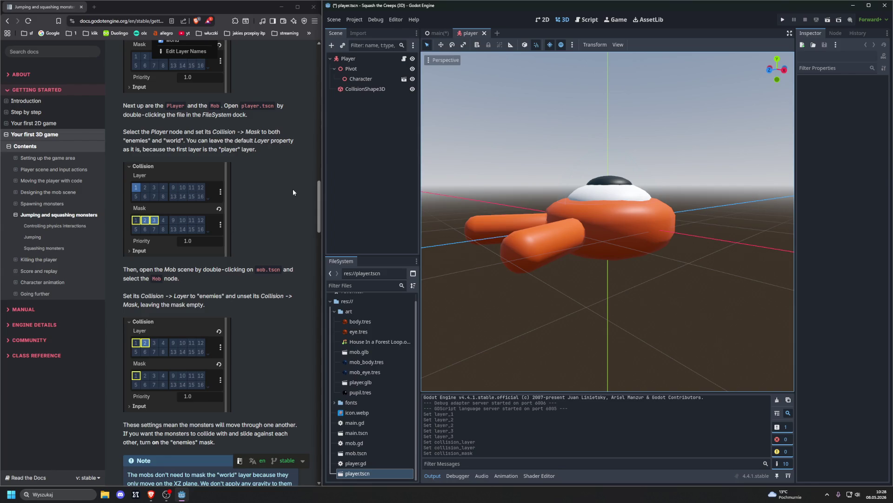
left_click(368, 58)
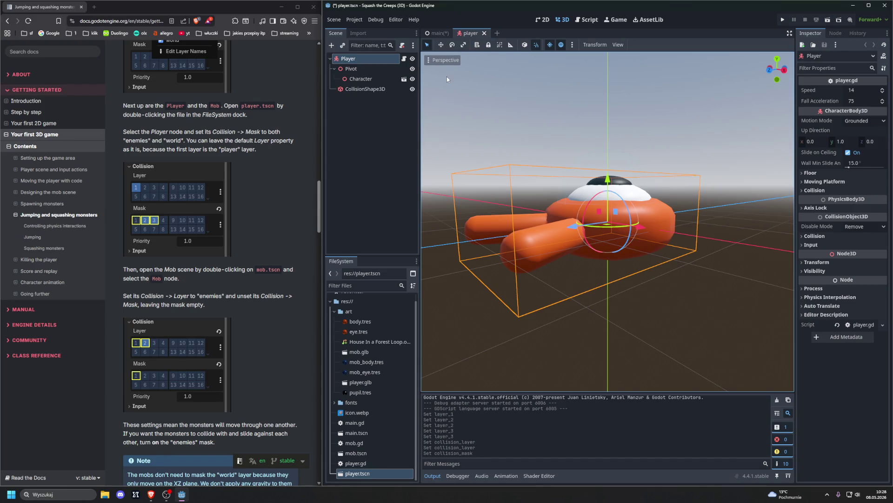
left_click(433, 33)
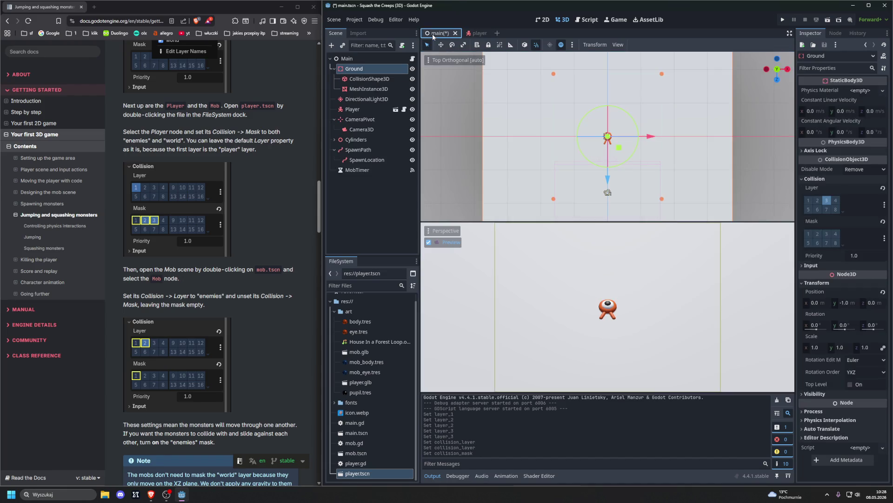
left_click(373, 110)
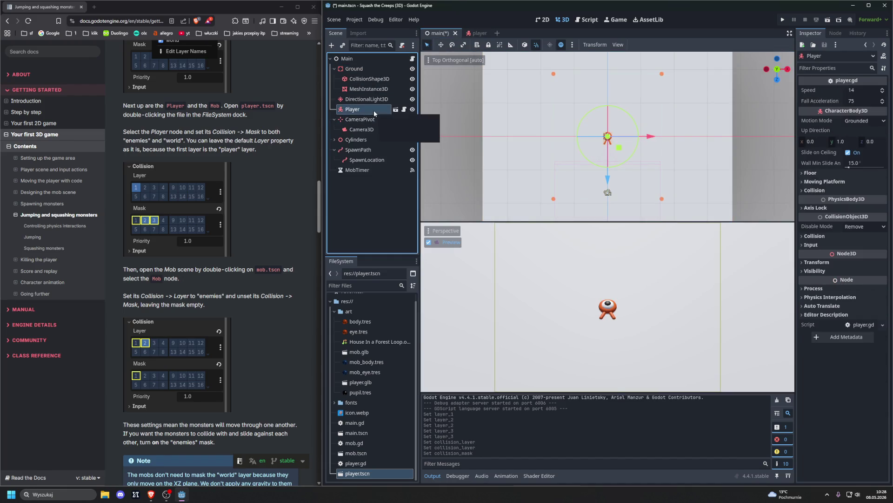
left_click(471, 34)
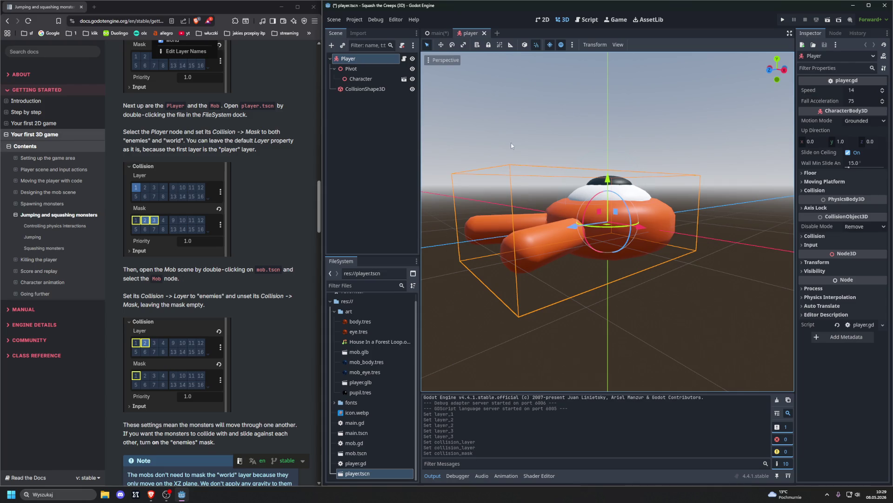
left_click(806, 191)
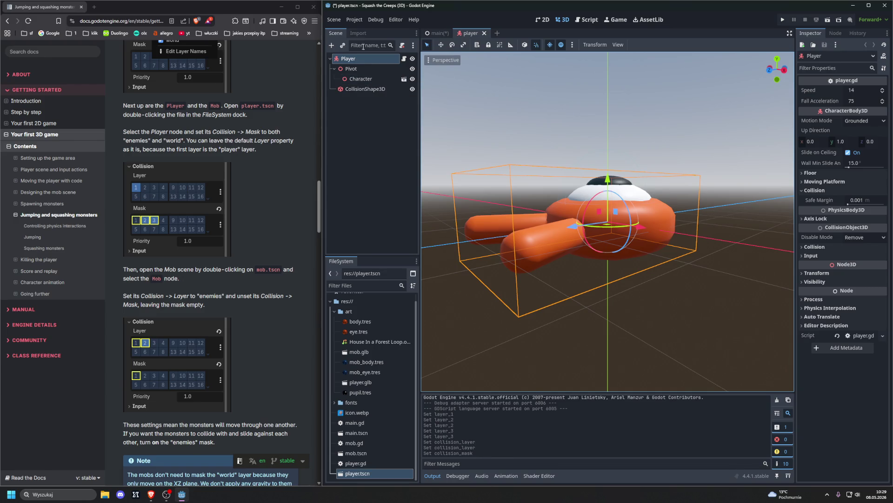
Step: Switch to the main.tscn scene
left_click(434, 35)
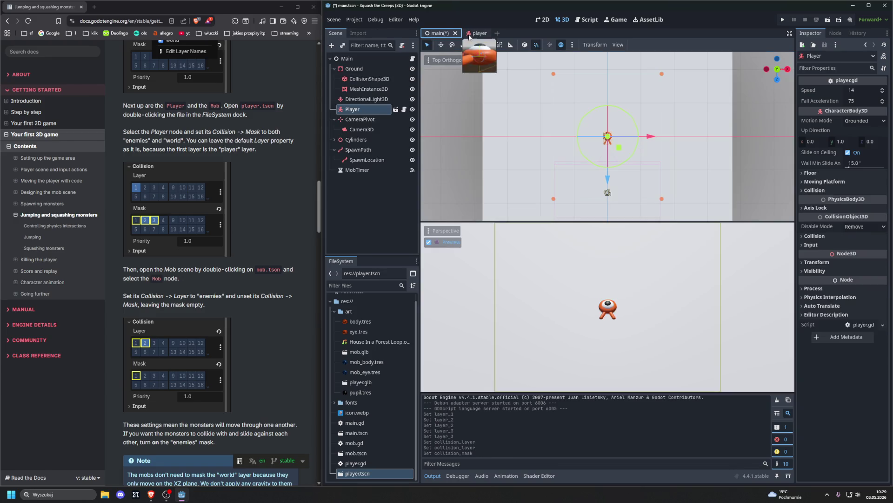
Step: Back in player.tscn, inspect CollisionShape3D, Character and Pivot, ending on the Player body
left_click(477, 33)
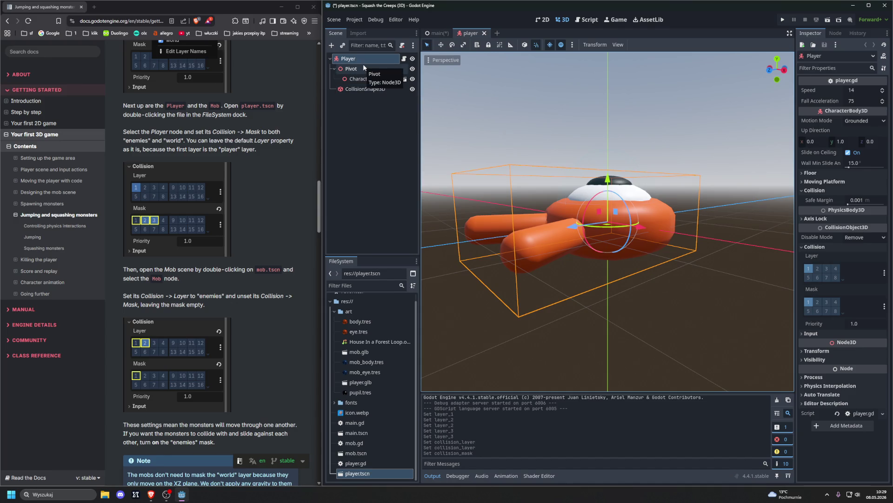
left_click(367, 89)
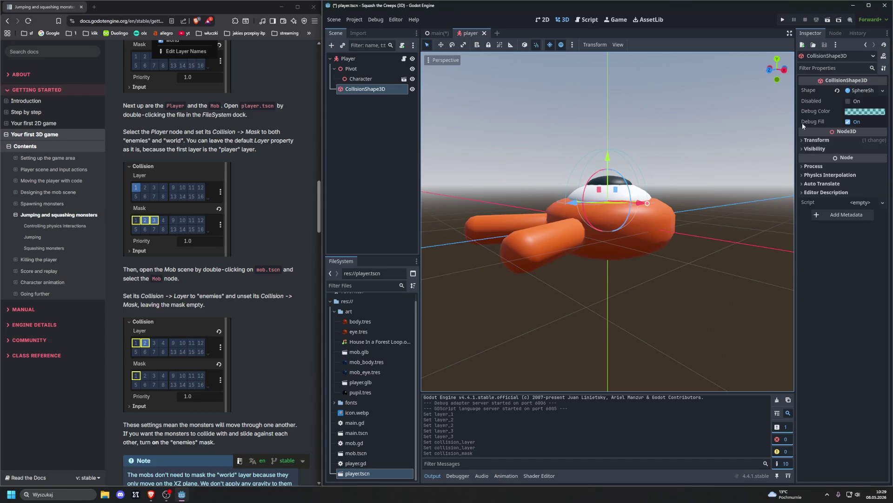
left_click(861, 90)
left_click(861, 90)
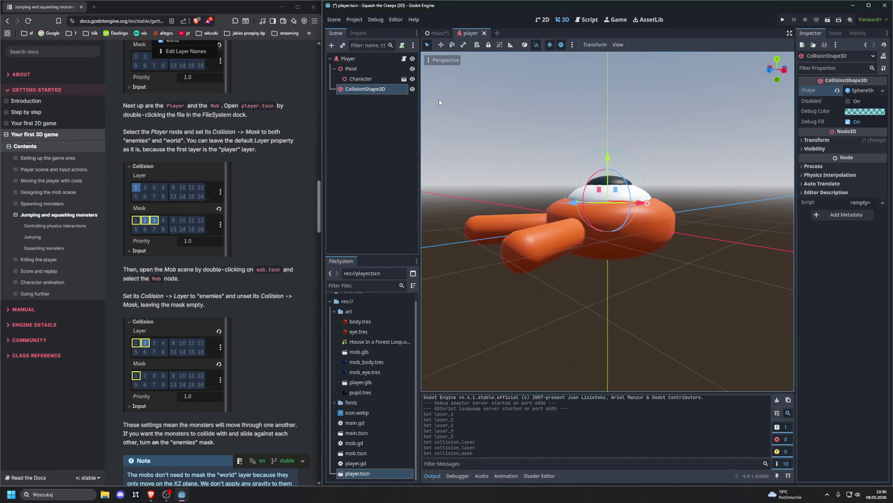
left_click(377, 79)
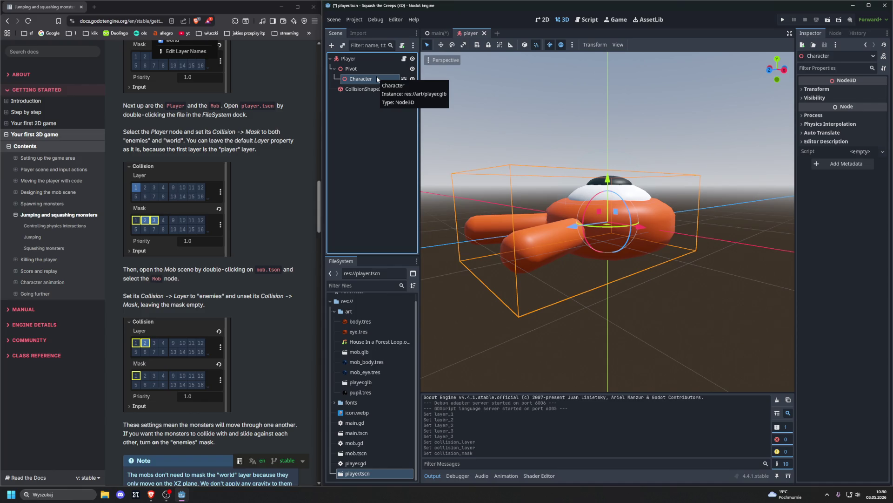
left_click(369, 68)
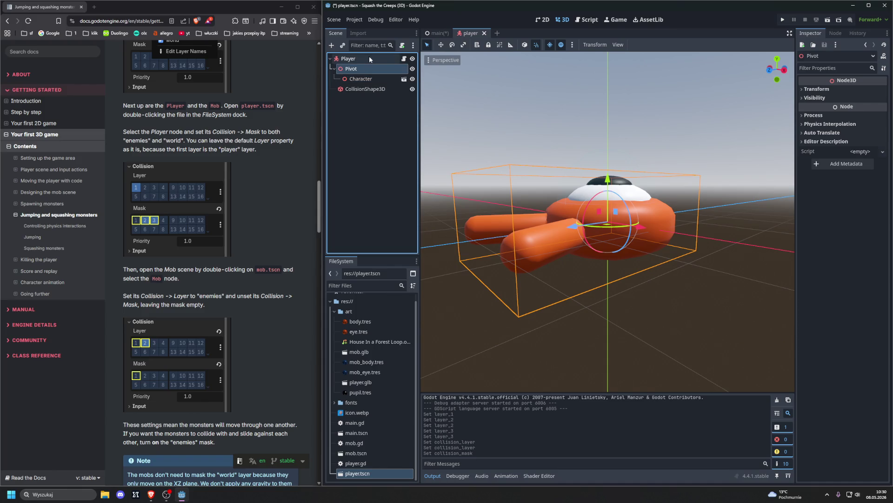
left_click(370, 56)
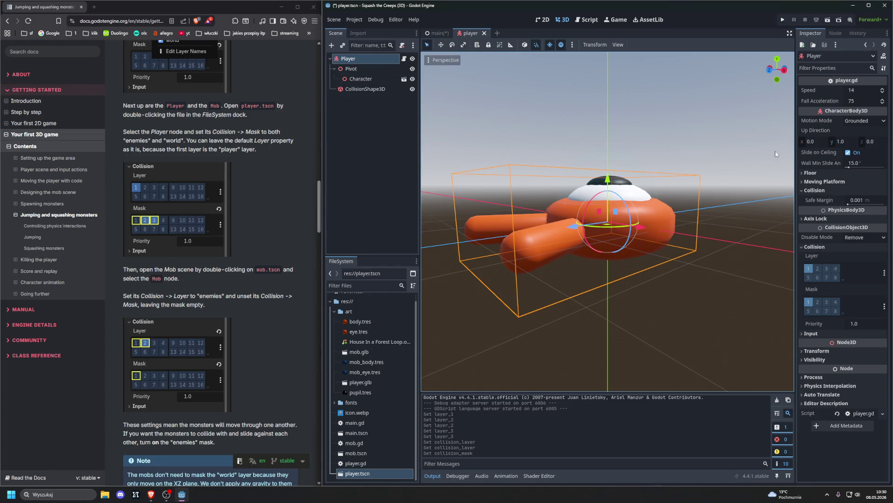
Step: Switch Player's collision mask from layer 1 to layers 2 and 3 (enemies, world), then open mob.tscn
left_click(812, 190)
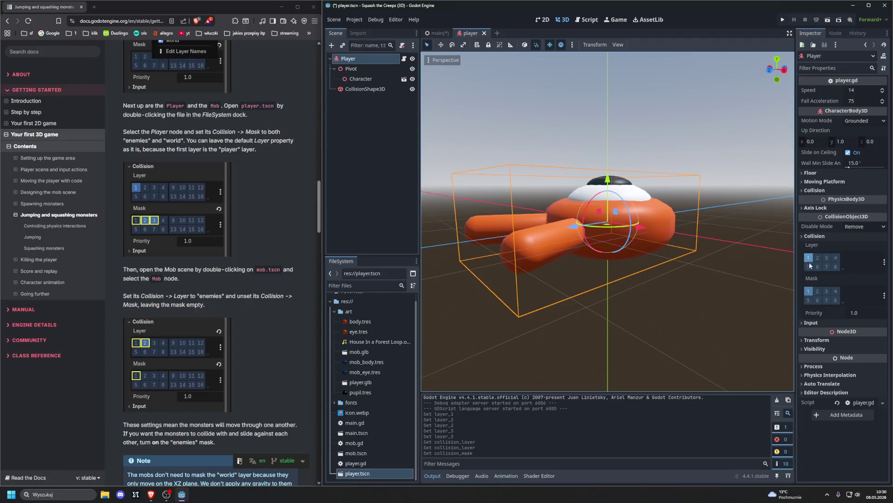
left_click(809, 292)
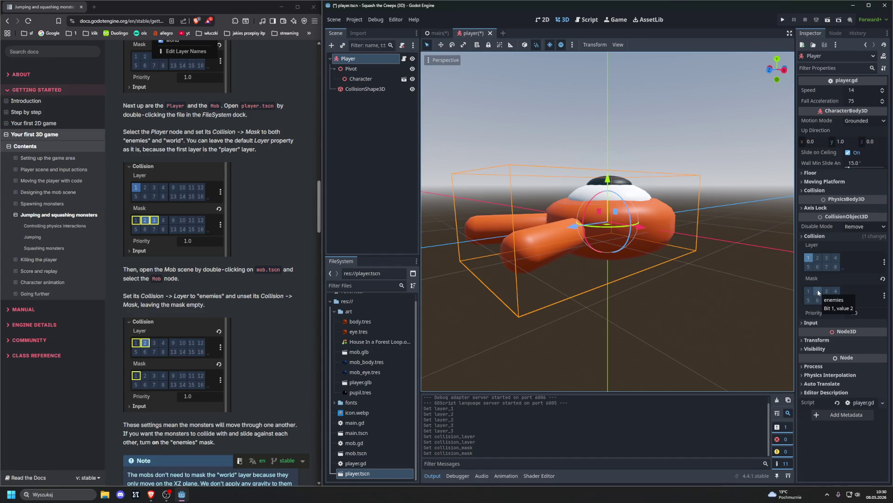
left_click(818, 291)
left_click(827, 292)
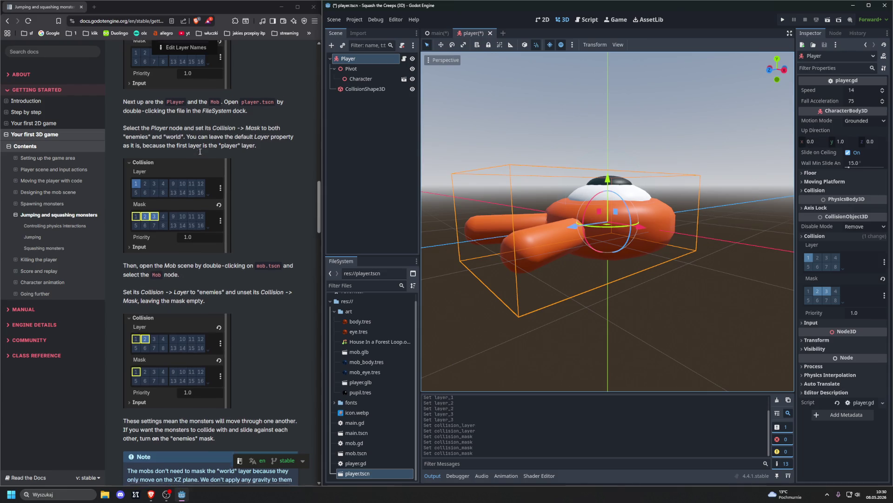
scroll(198, 153, "down", 1)
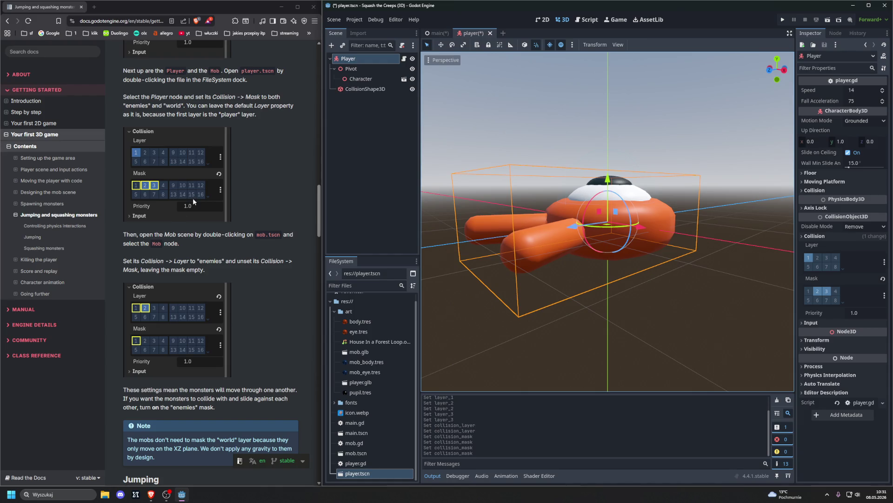
scroll(194, 201, "down", 2)
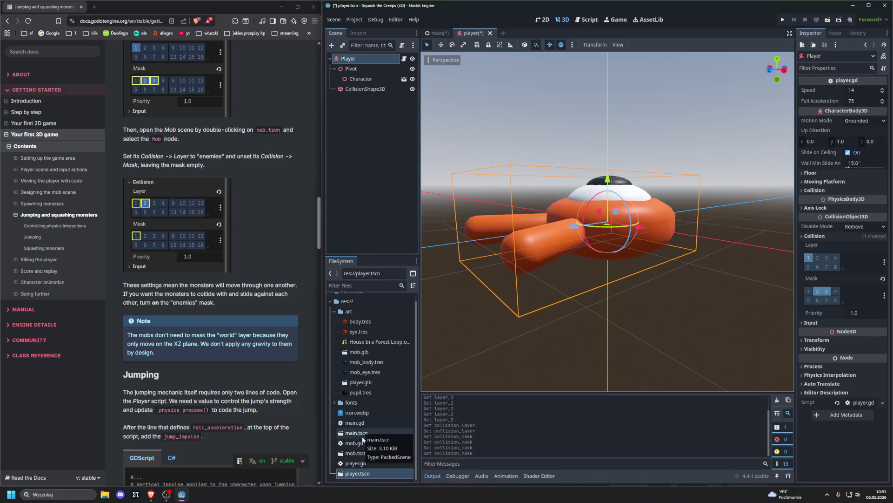
double_click(355, 453)
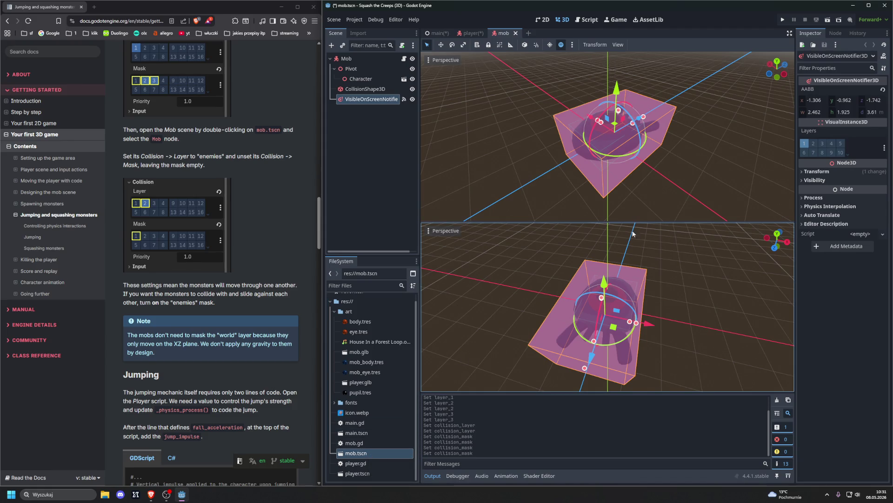
Step: Select the Mob root node and expand its Collision settings in the Inspector
left_click(346, 59)
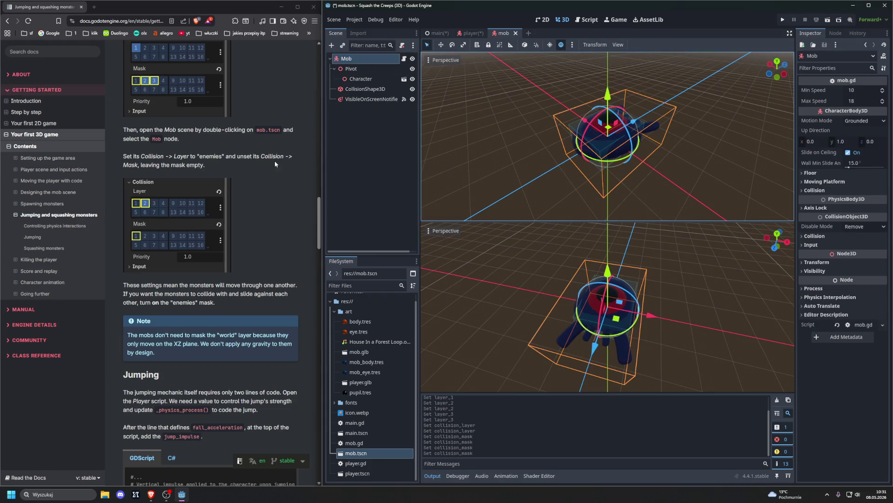
scroll(258, 139, "down", 1)
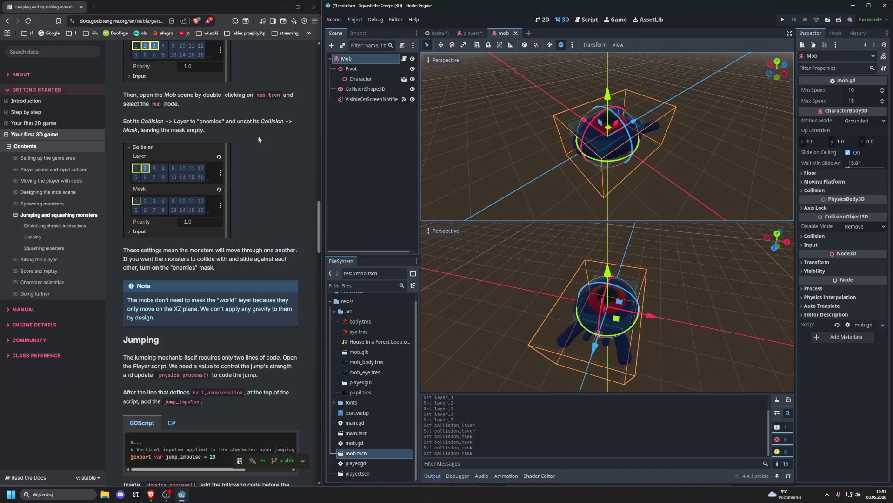
left_click(809, 234)
left_click(807, 192)
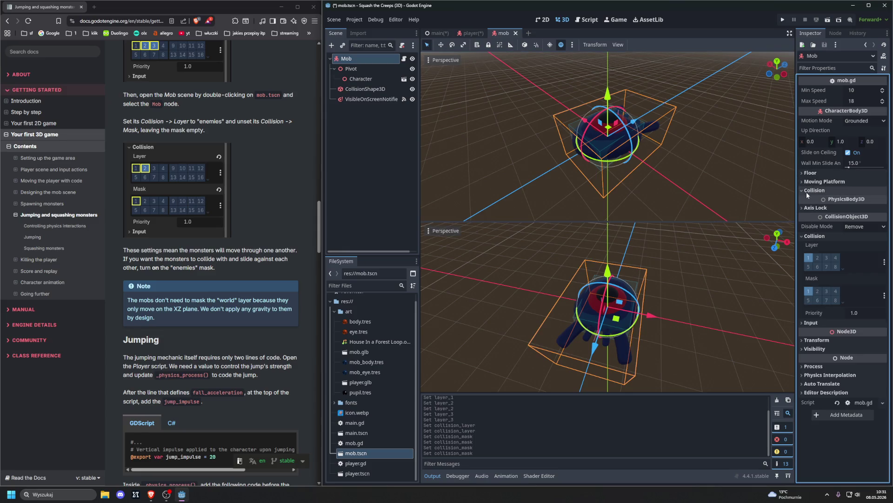
left_click(807, 192)
left_click(807, 191)
left_click(807, 192)
left_click(807, 192)
left_click(807, 191)
left_click(805, 189)
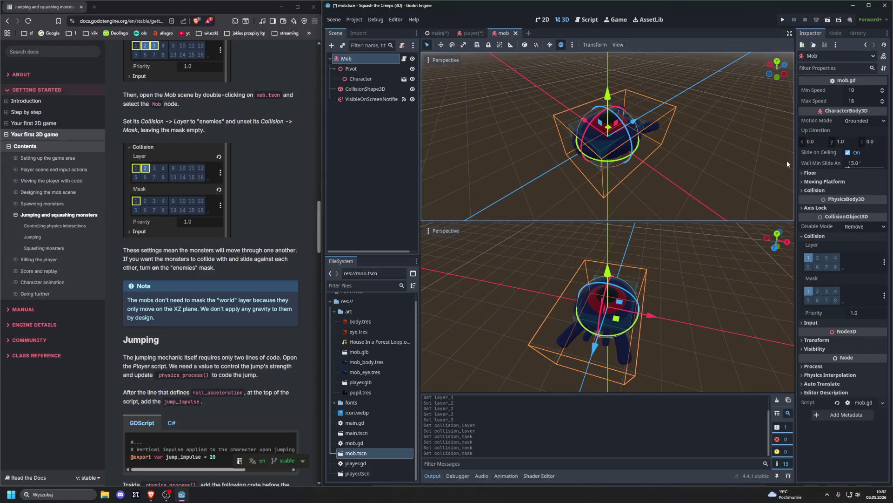
Step: Put the mob on collision layer 2 (enemies) only and clear its mask
left_click(817, 258)
left_click(809, 259)
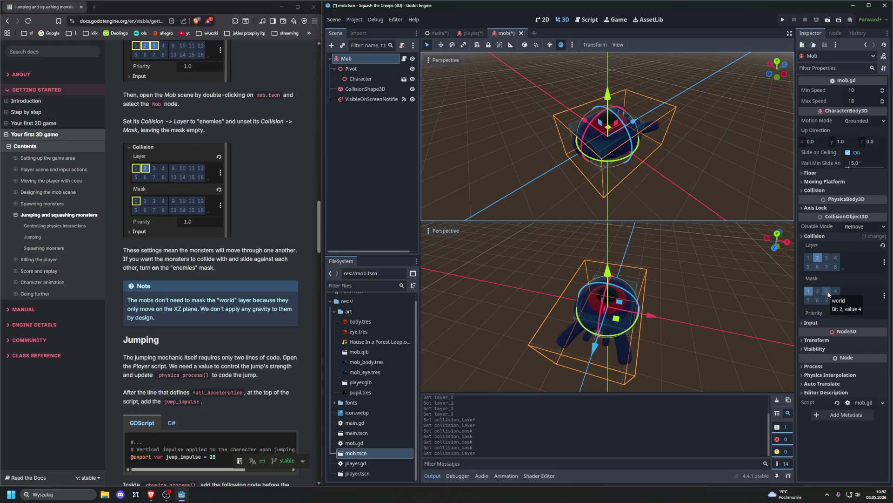
left_click(809, 291)
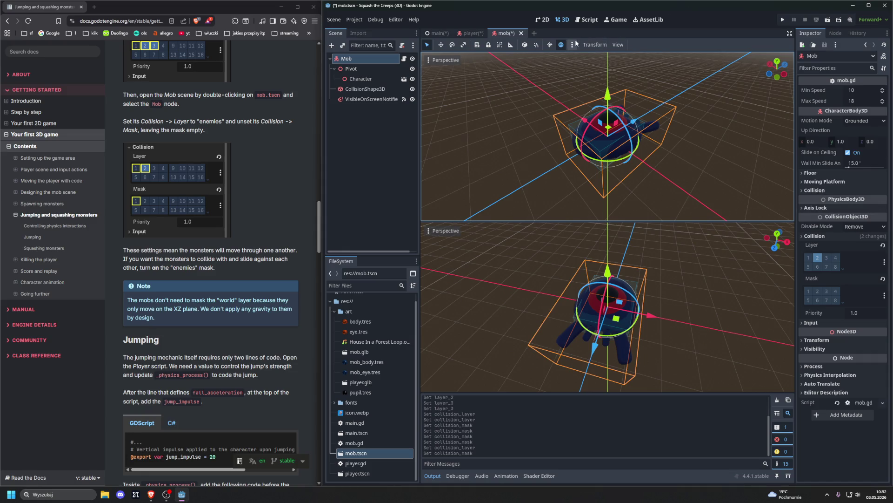
Step: Glance at mob.gd and the Mob 3D view, then open player.gd in the script editor
left_click(587, 20)
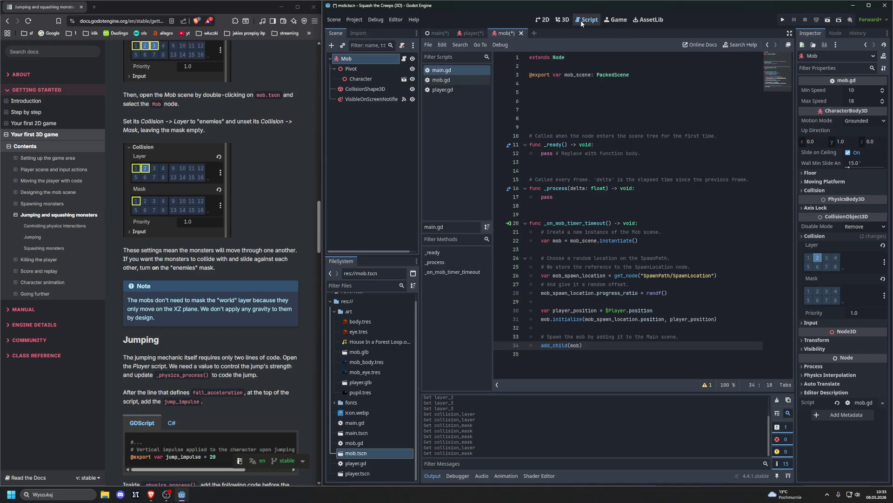
left_click(459, 80)
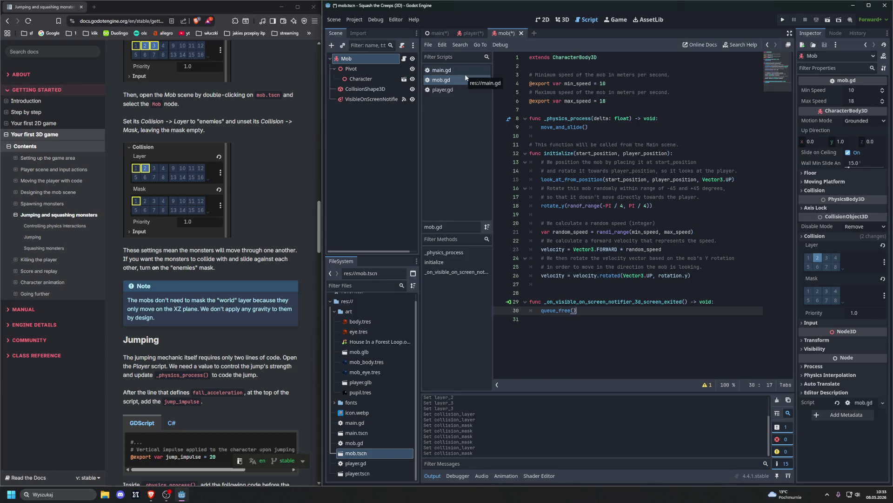
left_click(562, 20)
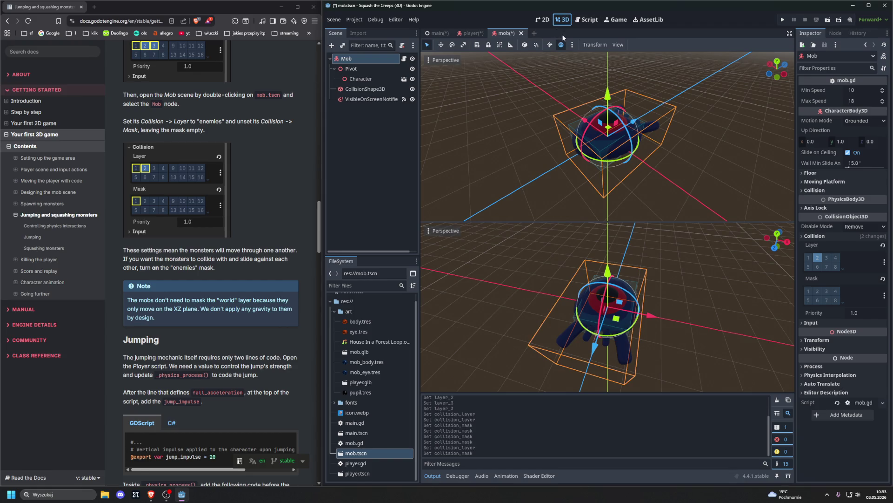
scroll(256, 125, "down", 2)
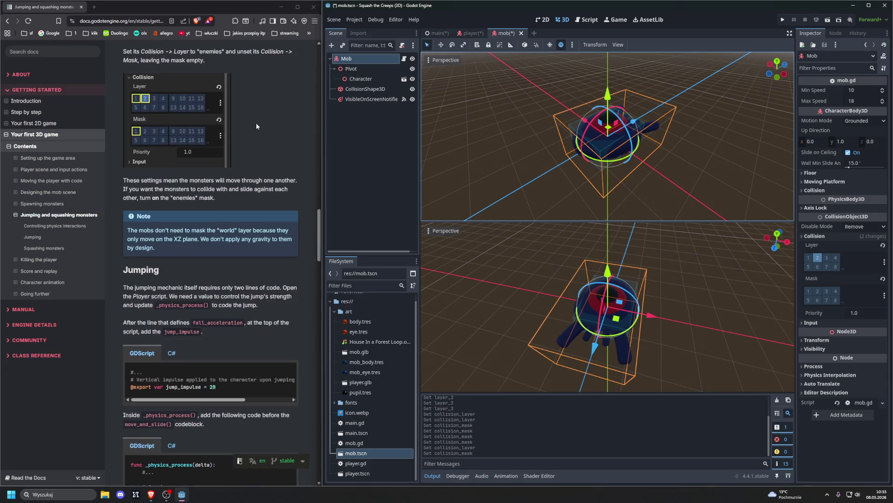
scroll(255, 125, "down", 4)
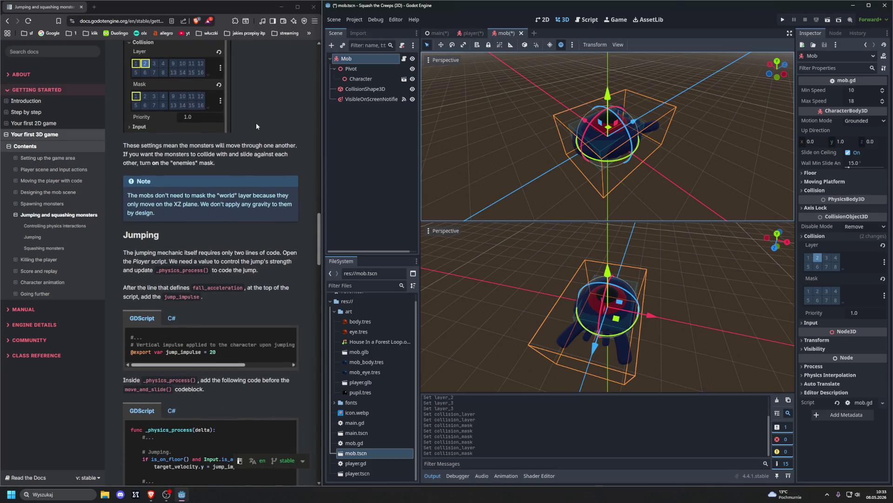
scroll(256, 126, "down", 1)
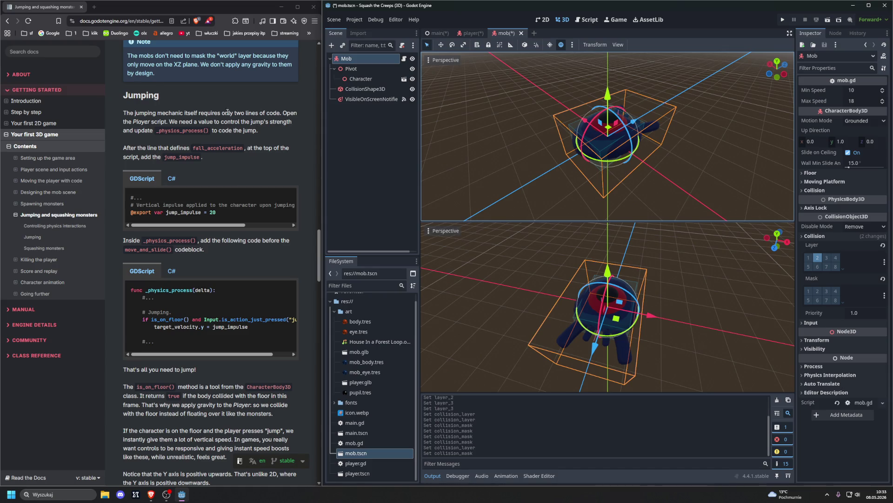
left_click(589, 21)
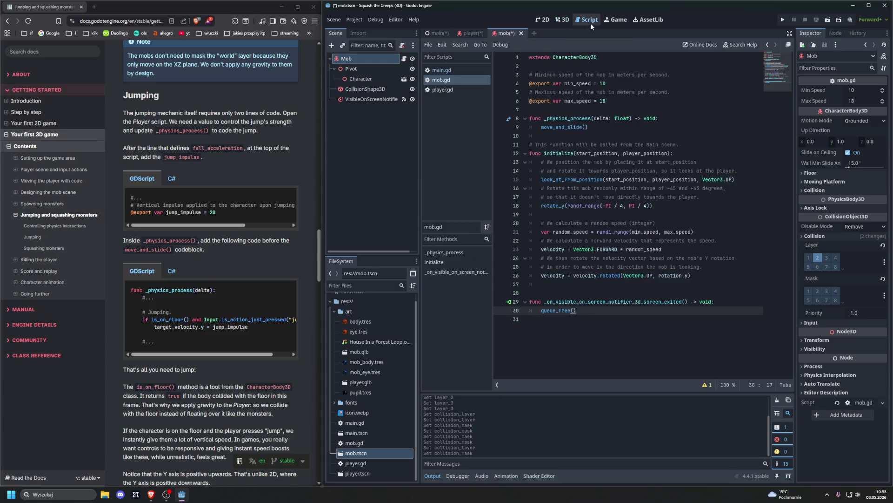
left_click(465, 90)
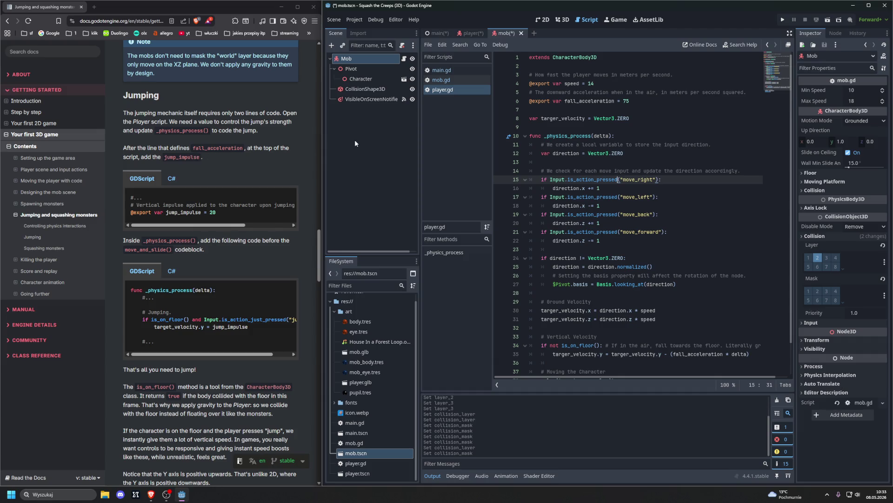
Step: Paste the docs' vertical-impulse comment onto a new line after fall_acceleration in player.gd
left_click(624, 104)
key("Return")
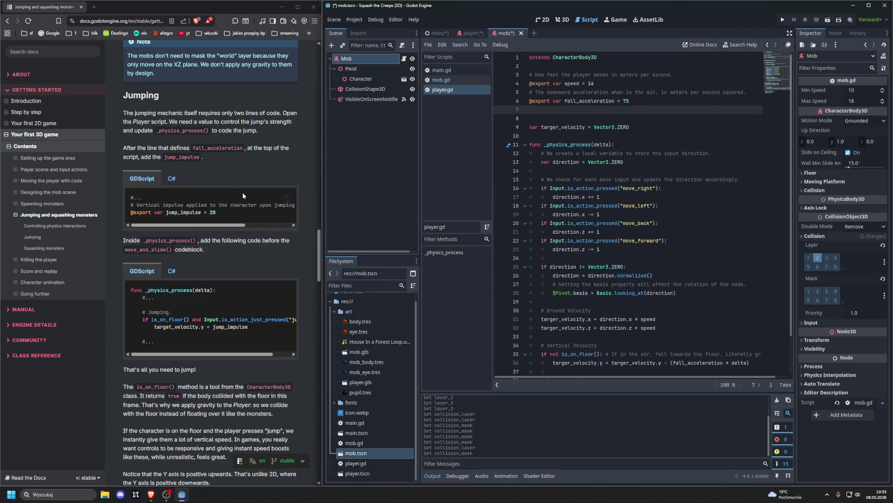
left_click(132, 205)
mouse_move(203, 200)
left_mouse_down()
mouse_move(321, 205)
mouse_move(306, 203)
left_mouse_up()
key("ctrl+c")
left_click(614, 109)
key("ctrl+v")
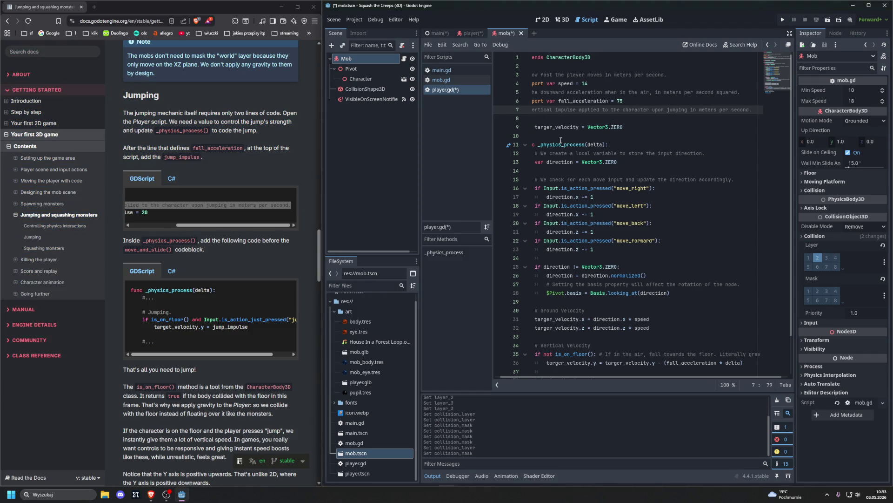
left_click_drag(566, 375, 546, 375)
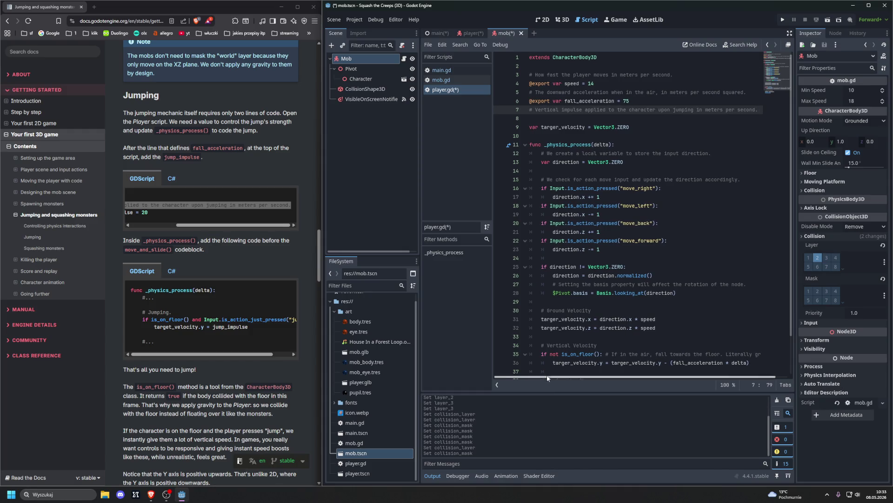
key("Return")
key("Return")
left_click(545, 118)
type("@export va")
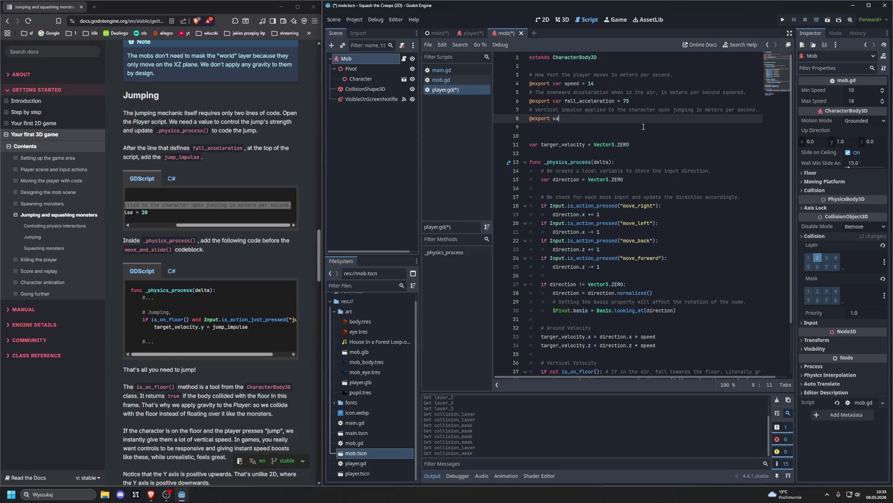
type("r")
left_click_drag(249, 225, 204, 228)
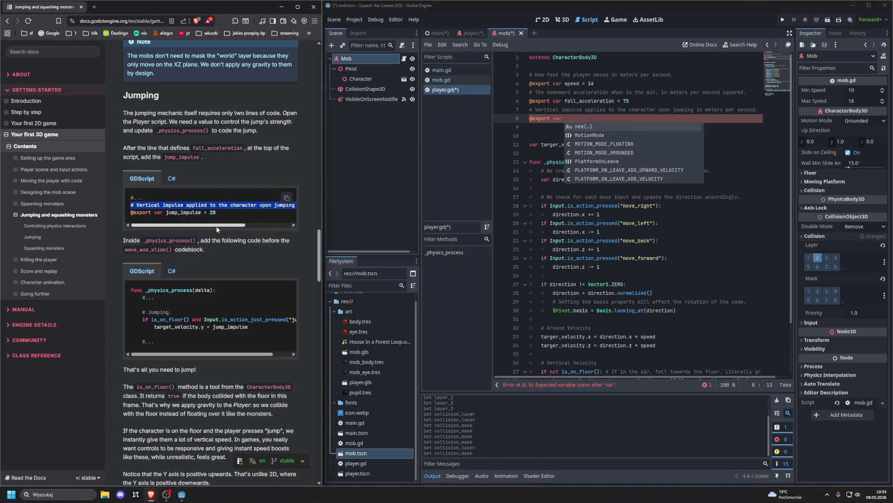
left_click(578, 119)
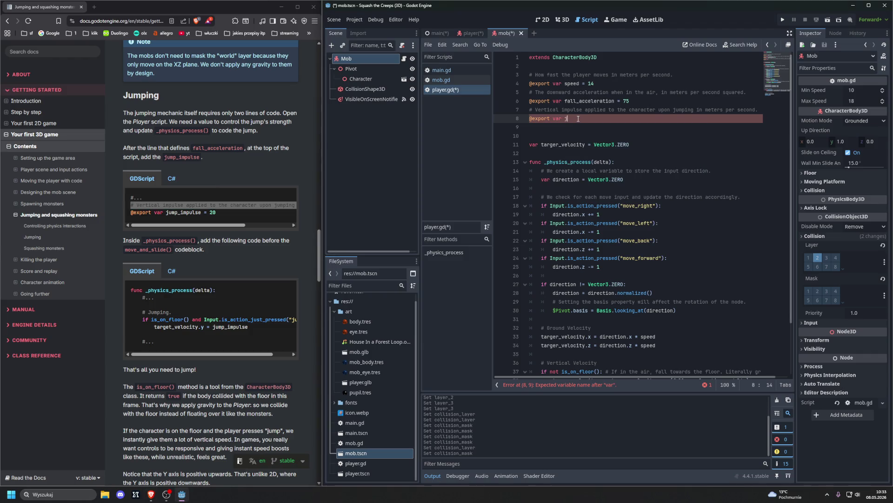
type("mp_impul")
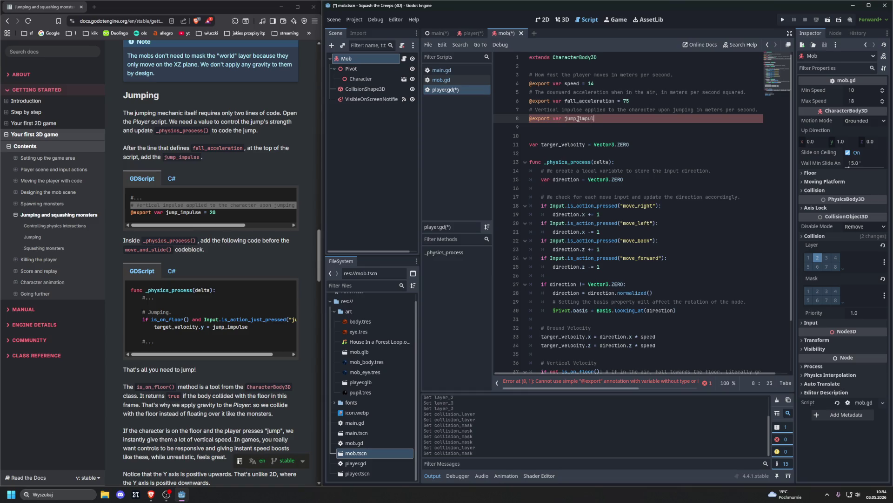
type("20")
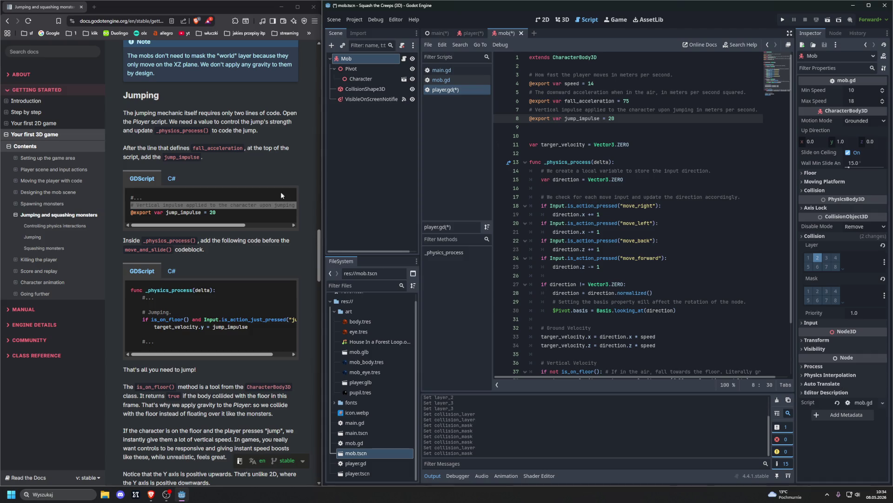
scroll(217, 216, "down", 1)
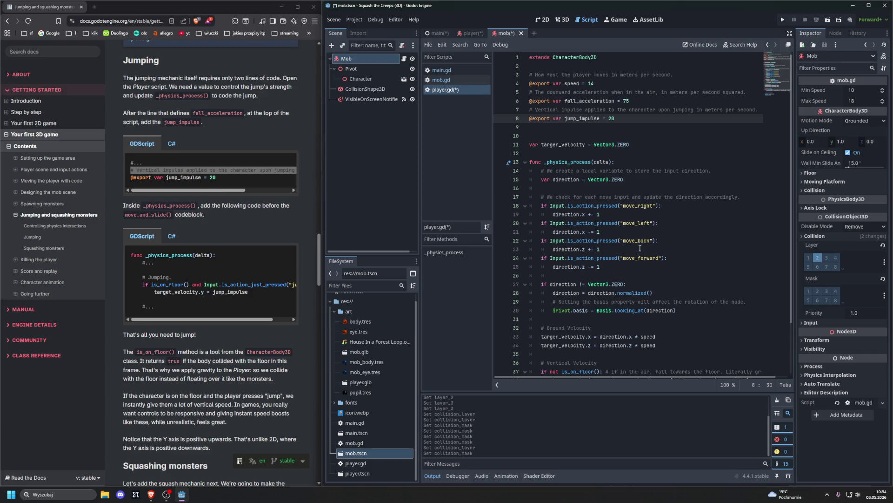
scroll(640, 248, "down", 1)
scroll(640, 249, "down", 2)
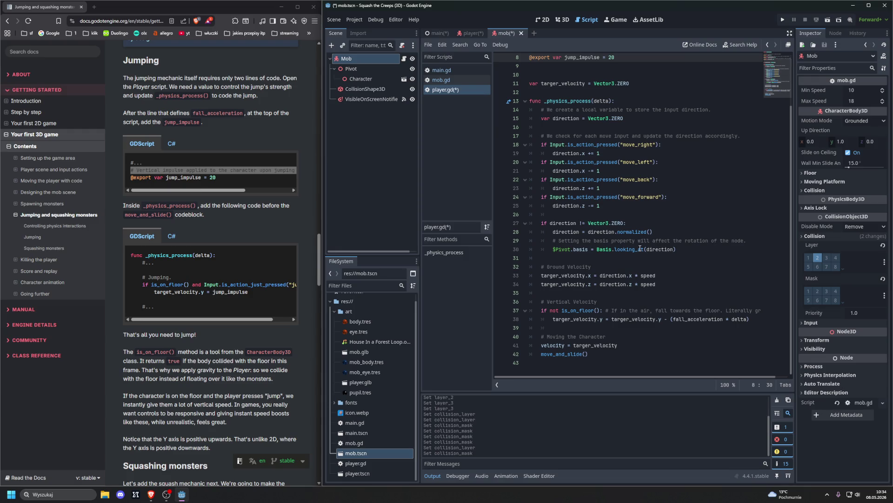
scroll(640, 248, "up", 1)
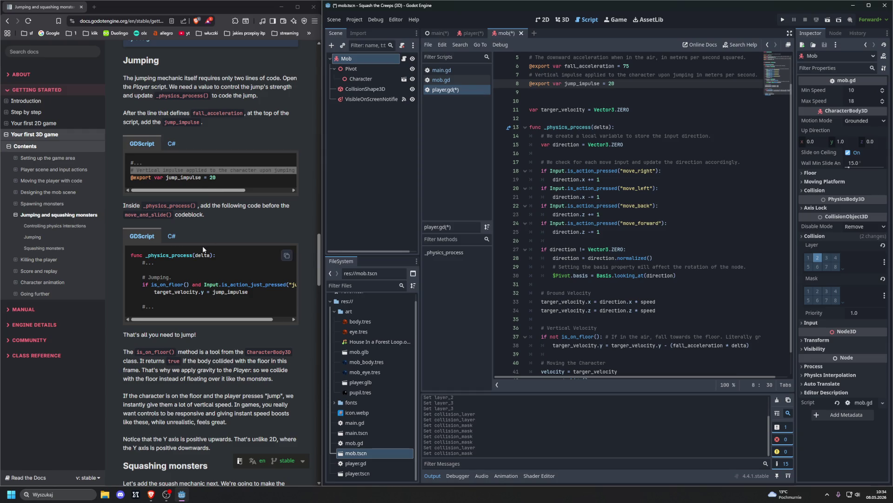
Step: Add a '# Jumping' comment after the Pivot basis line and begin the floor-and-input jump check below it
mouse_move(273, 259)
left_click(685, 278)
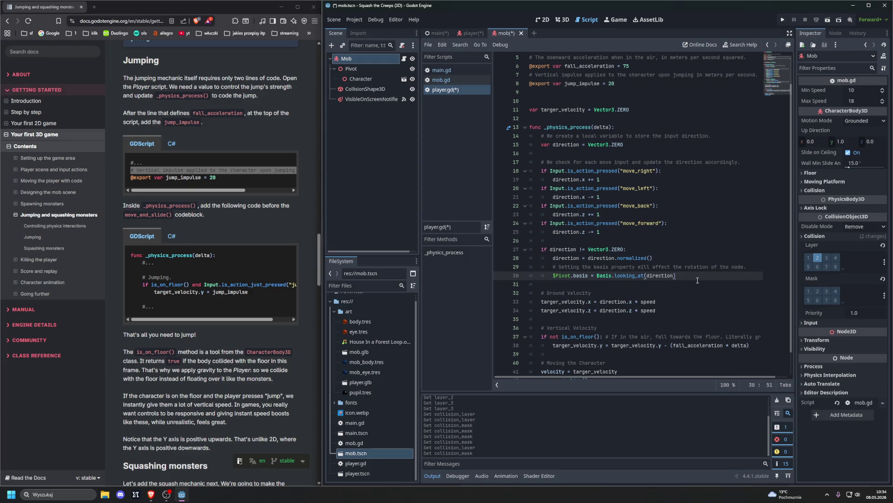
key("Return")
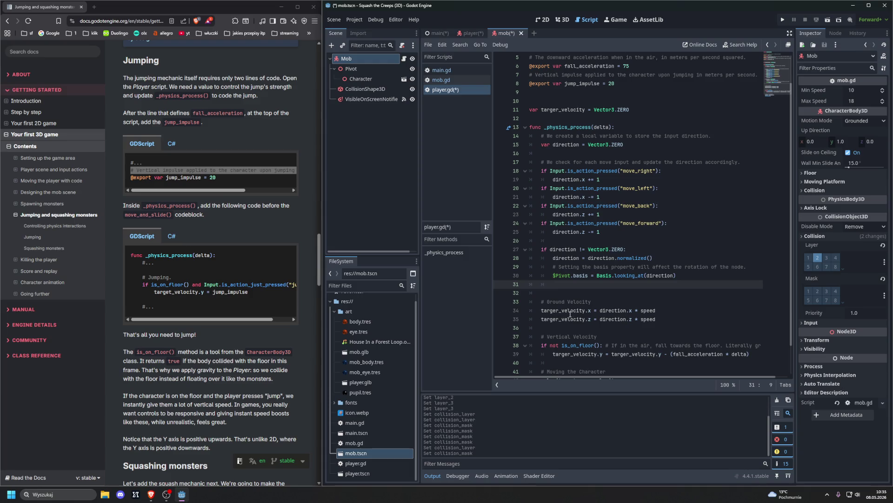
key("Return")
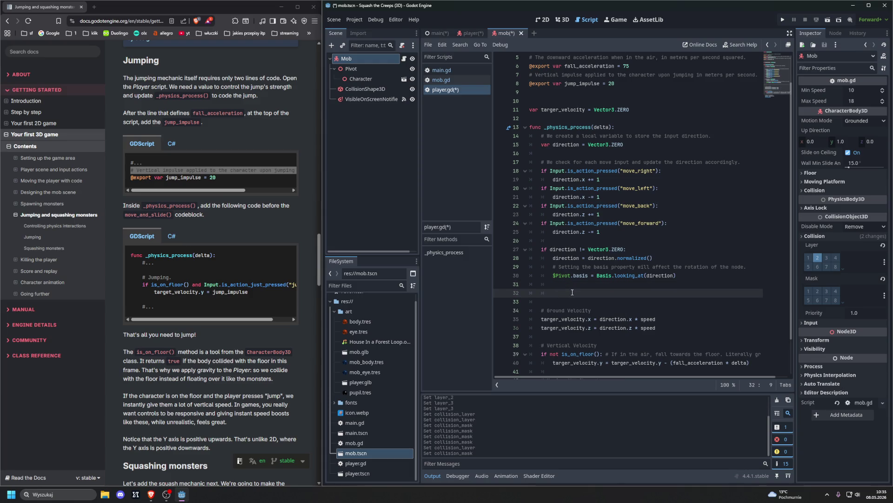
left_click(552, 302)
key("Tab")
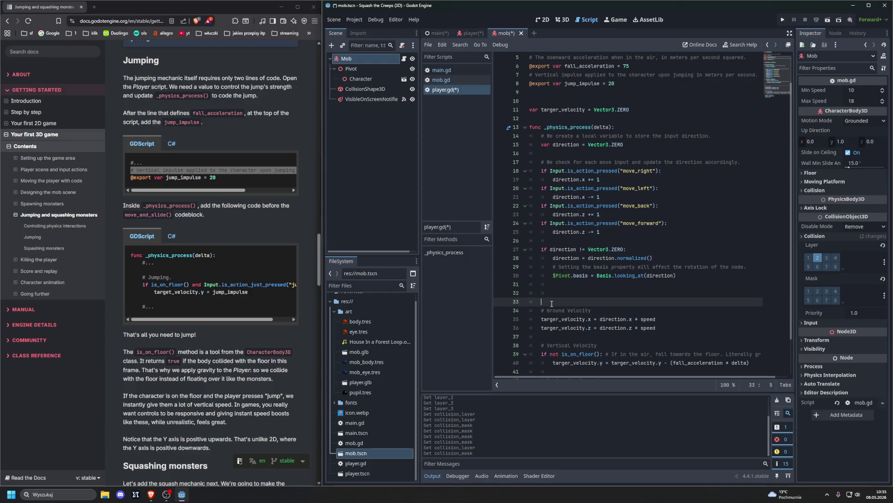
key("Up")
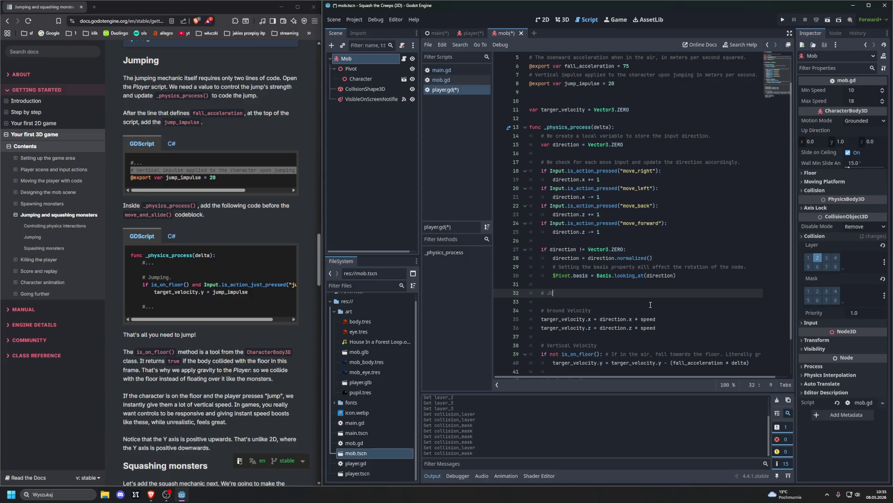
type("ng")
key("Return")
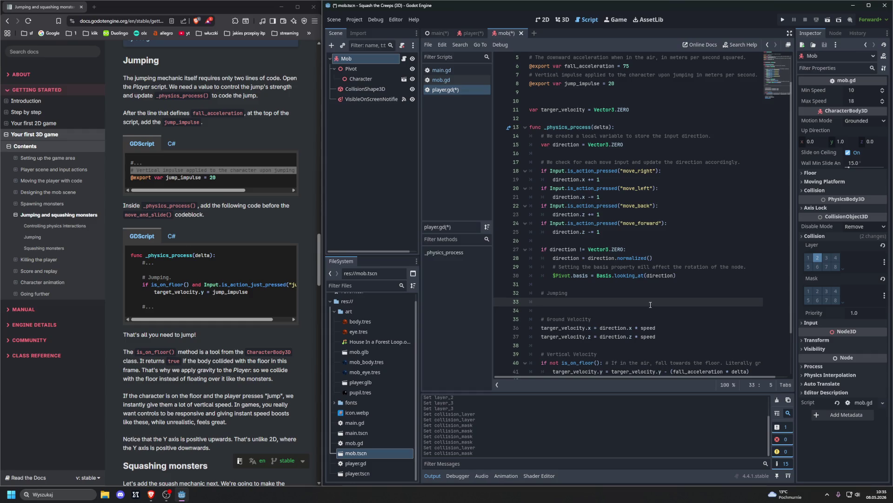
type("if in")
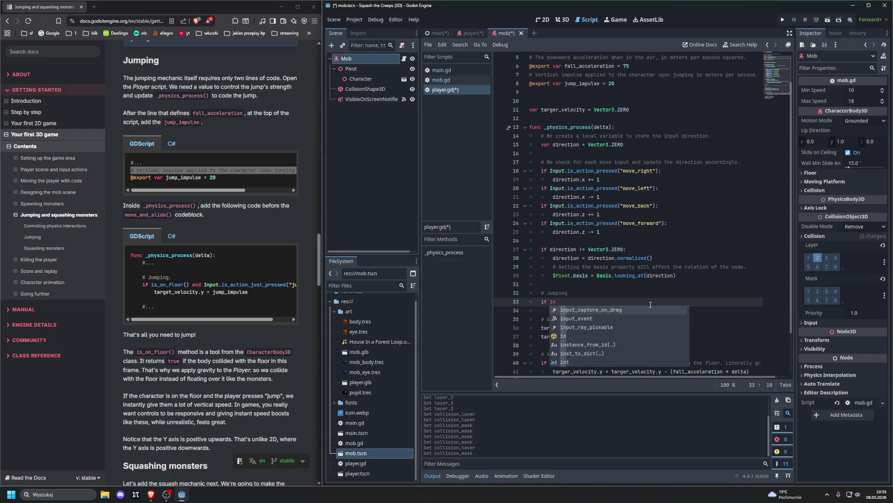
type("_on")
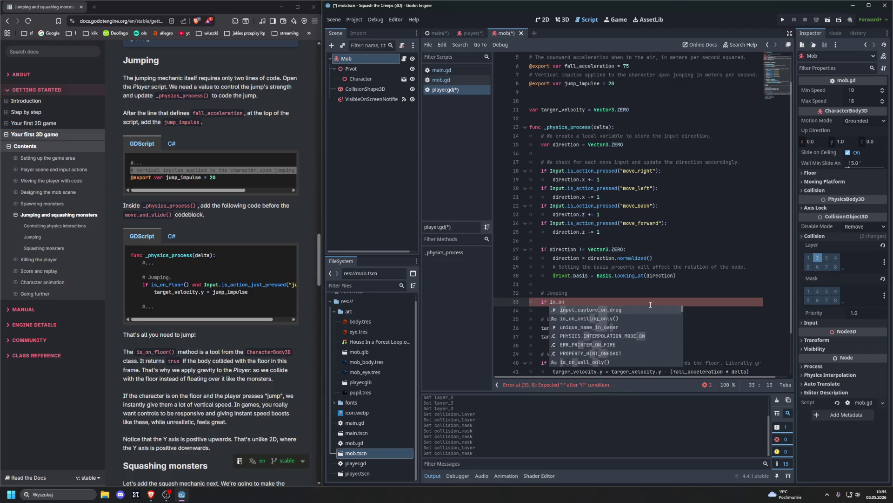
type("_fl")
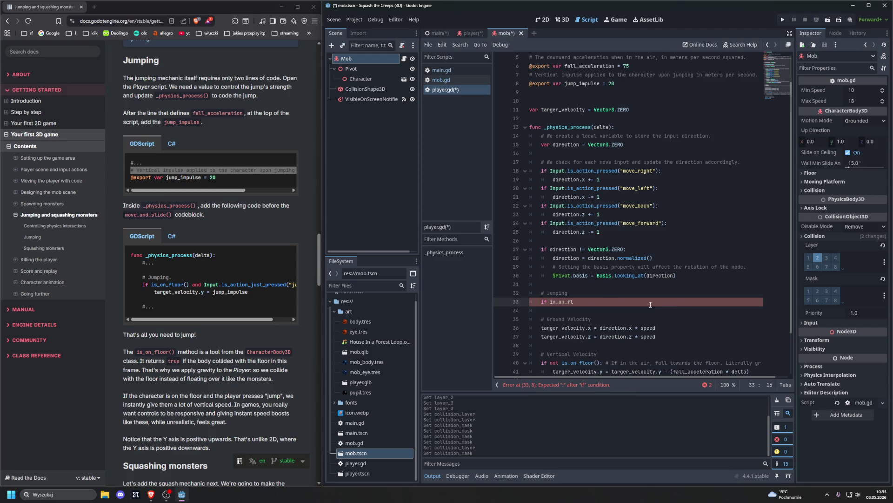
type("oor() ")
type("and ")
type("Inpu")
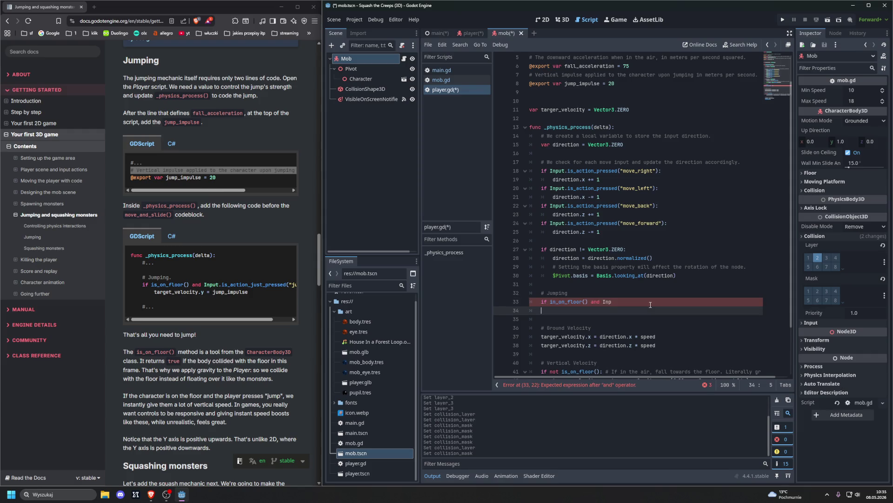
type("t.is")
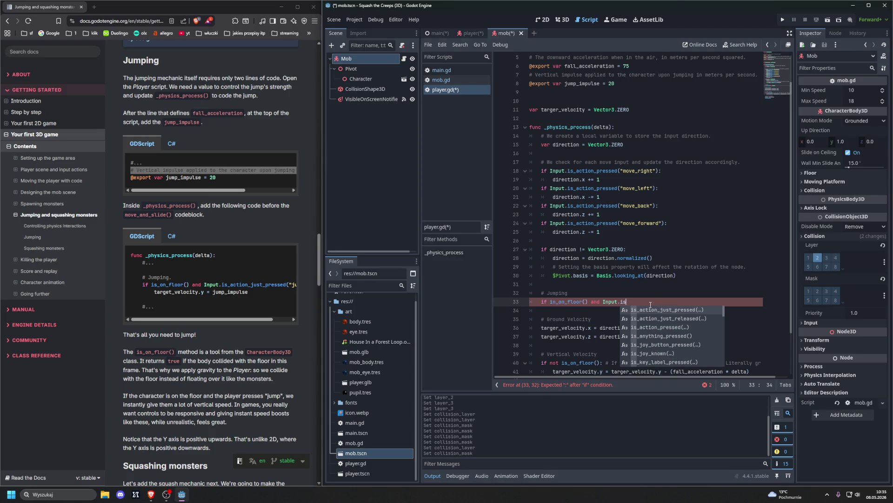
Step: Complete line 33 as `if is_on_floor() and Input.is_action_just_pressed("jump"):`, checking the docs example
key("Return")
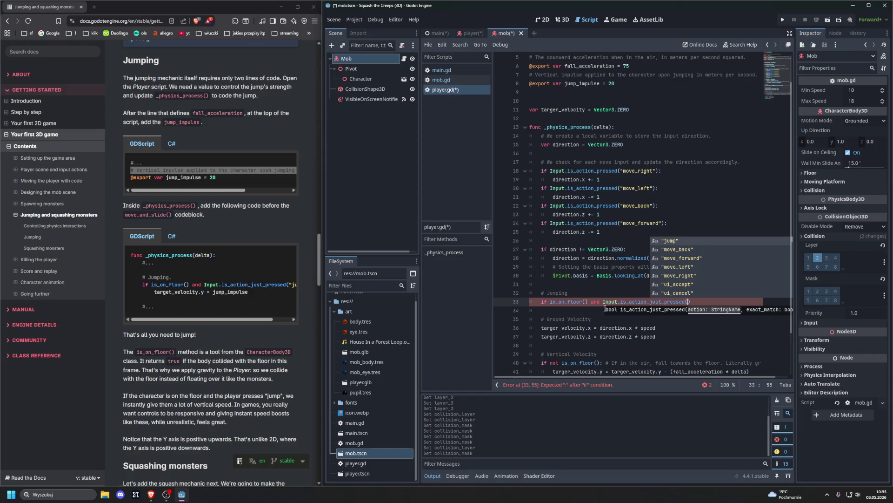
left_click(216, 321)
left_click_drag(216, 321, 237, 321)
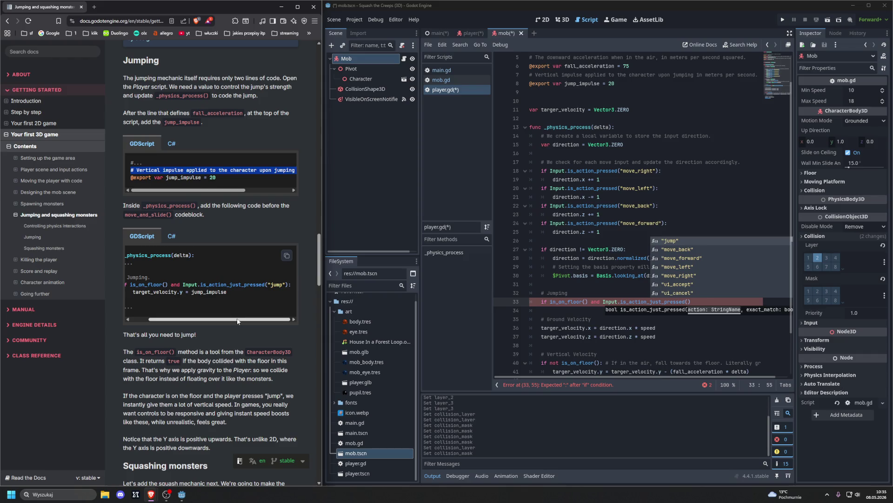
left_click(674, 241)
left_click(675, 241)
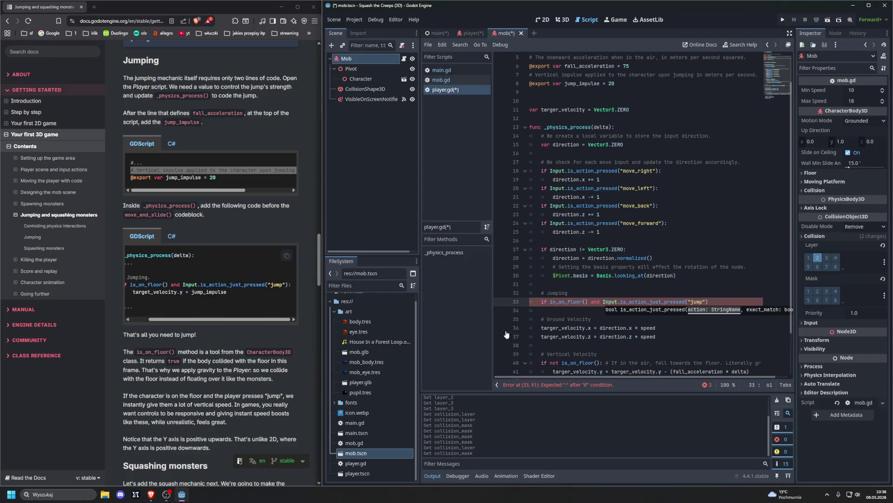
left_click(713, 300)
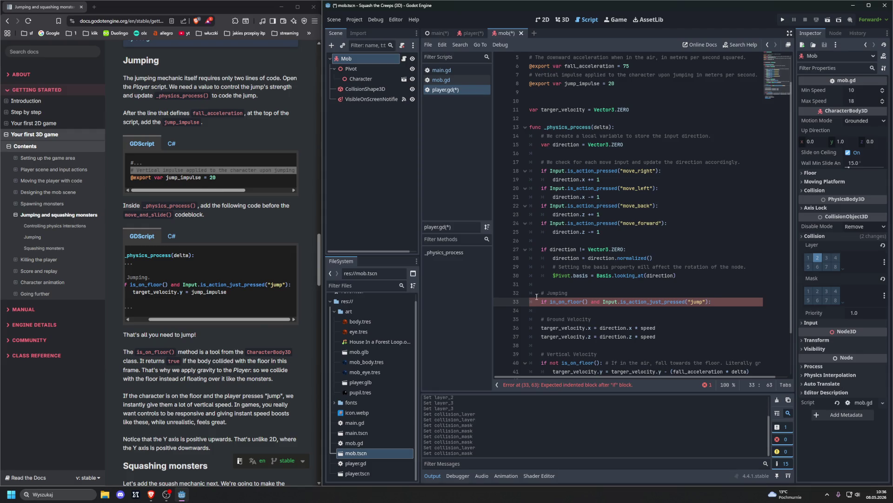
left_click_drag(280, 319, 261, 319)
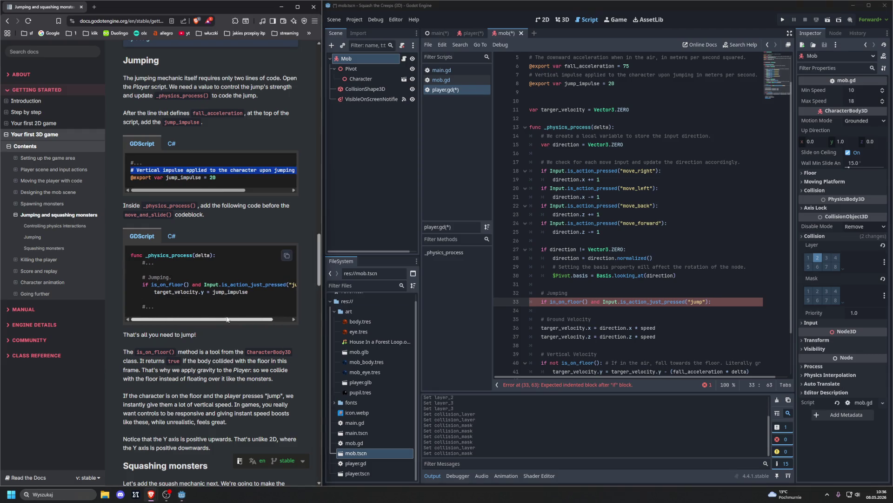
left_click(759, 301)
key("Return")
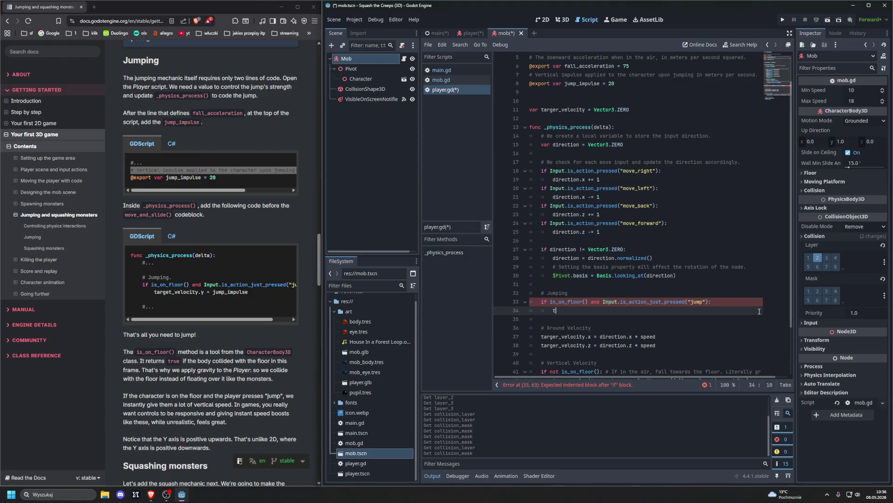
Step: Type `target_velocity.y = jump_impulse` under the jump condition using autocomplete
key("BackSpace")
type("t.")
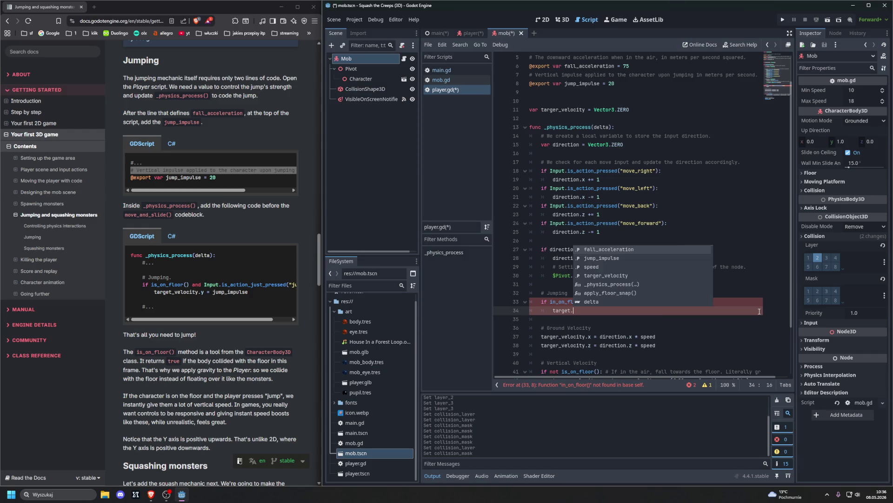
key("Escape")
type("_v")
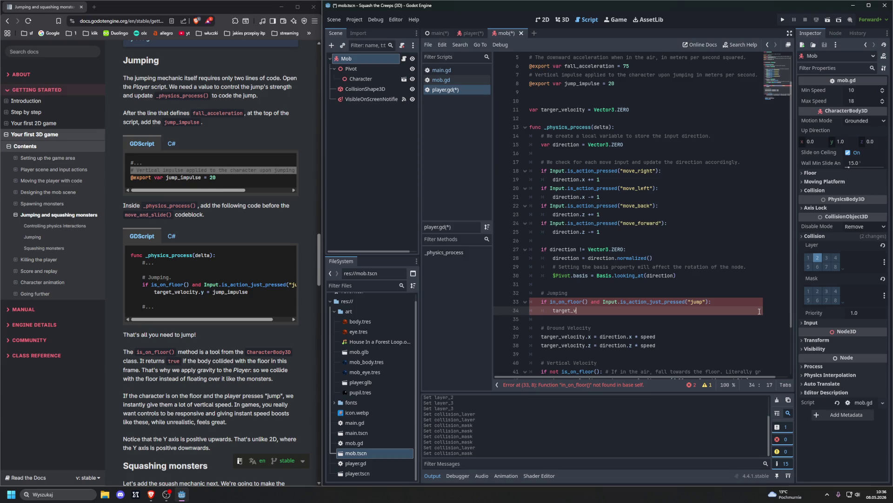
type("e")
key("BackSpace")
key("BackSpace")
key("BackSpace")
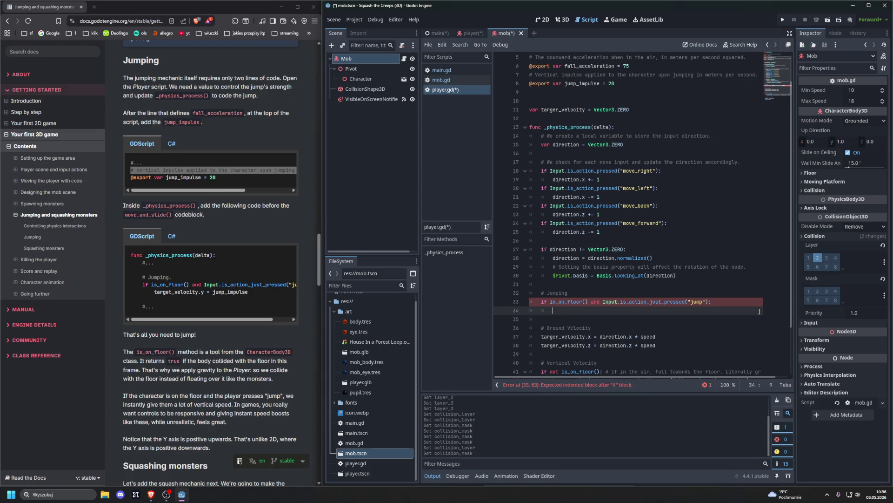
type("ar")
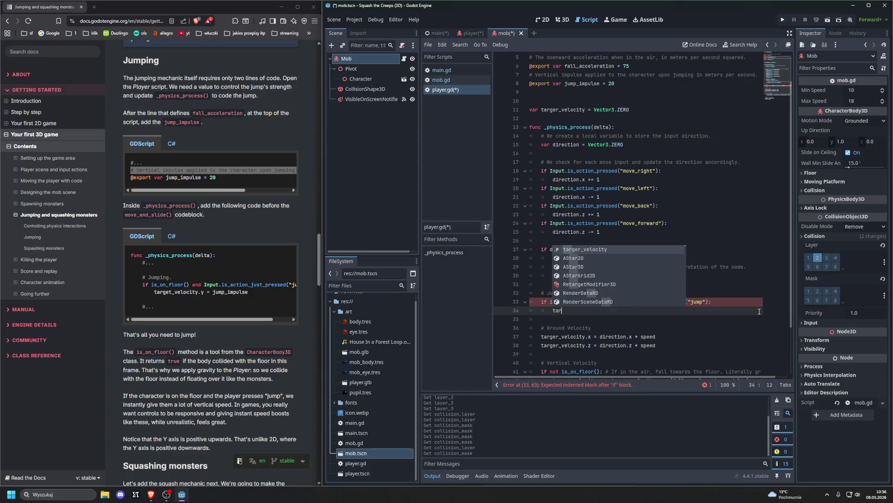
key("Return")
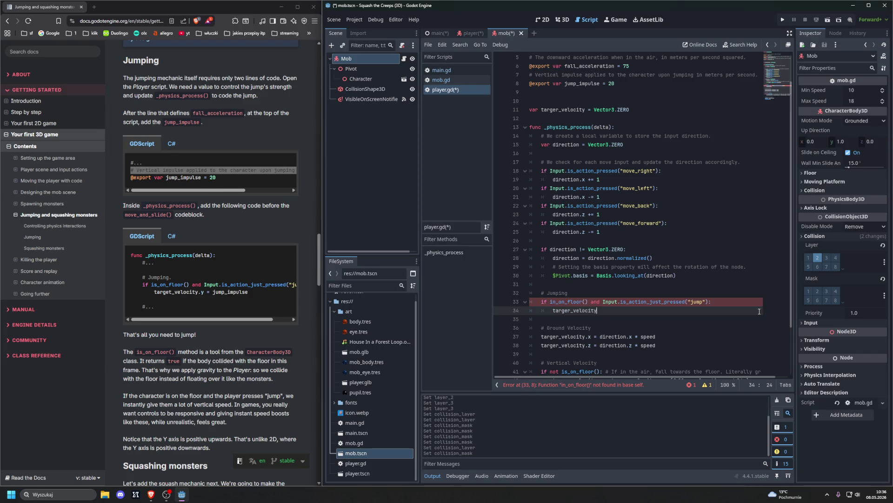
type("y = ")
type("ju")
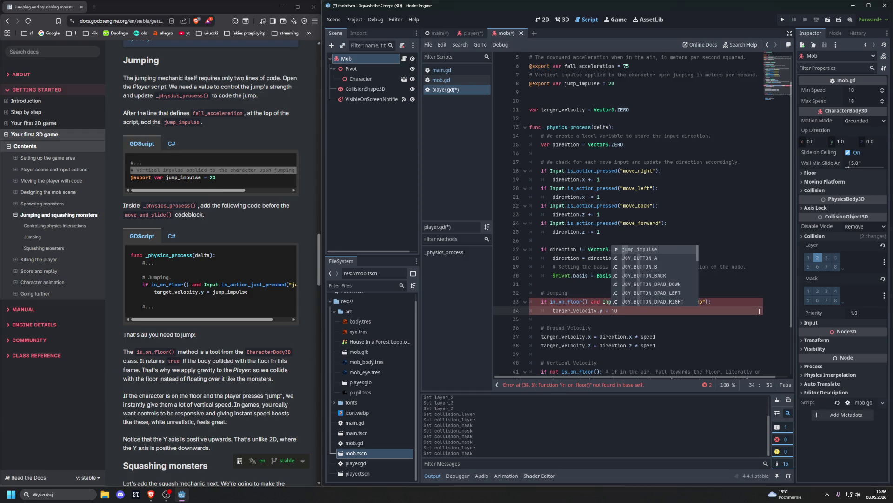
key("Return")
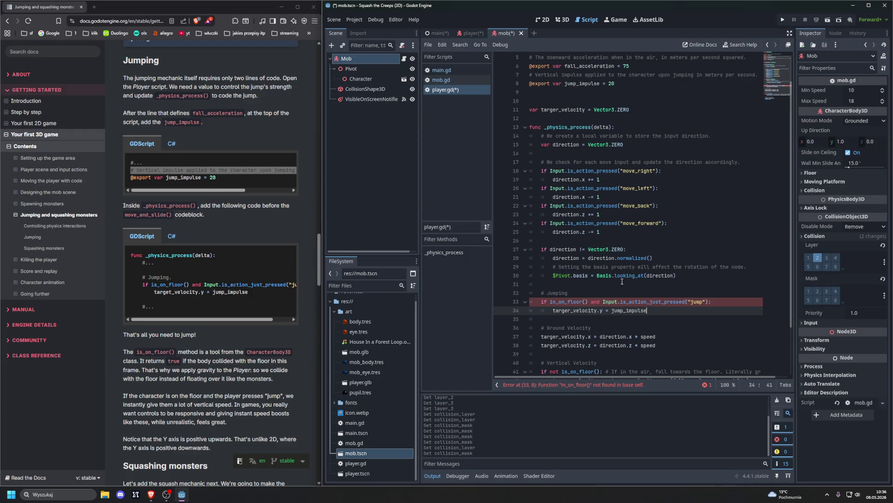
Step: Copy the two jump lines from the docs example and paste them over the hand-typed lines
mouse_move(621, 302)
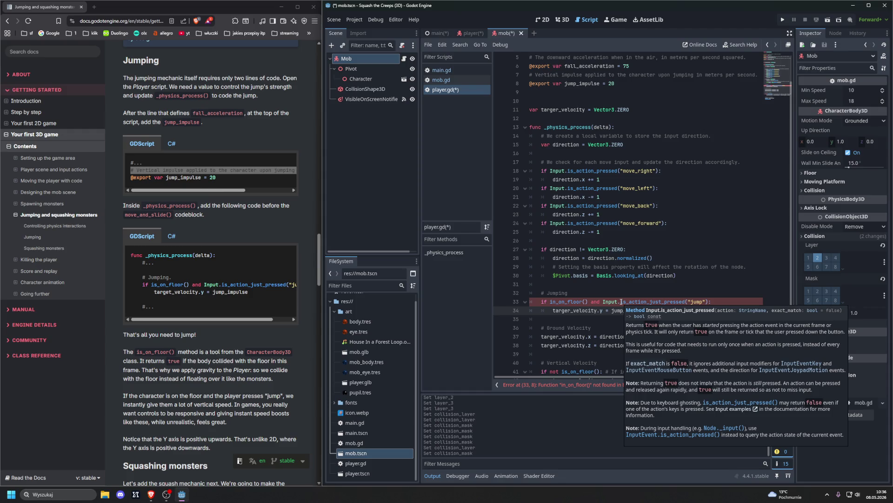
left_click(622, 301)
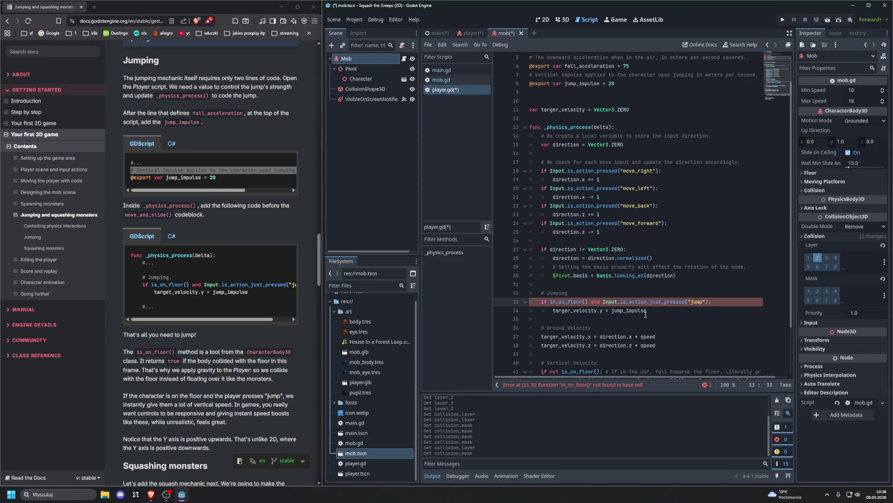
scroll(289, 284, "down", 1)
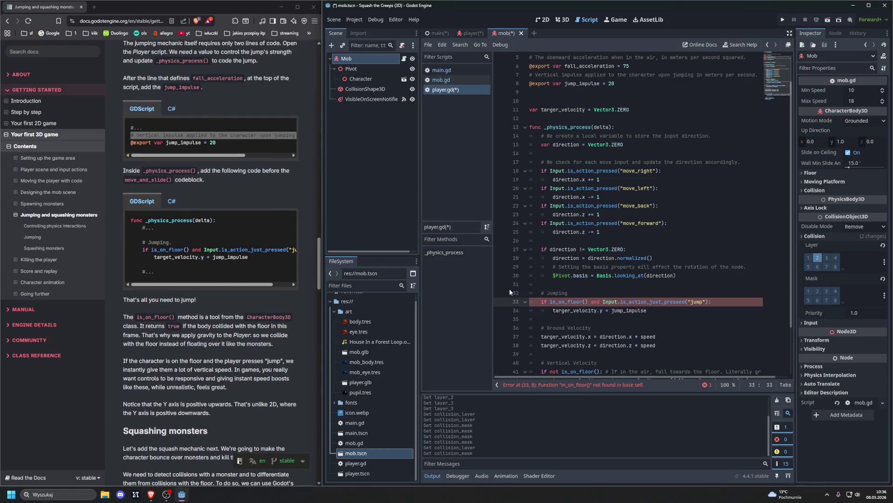
left_click_drag(253, 285, 286, 287)
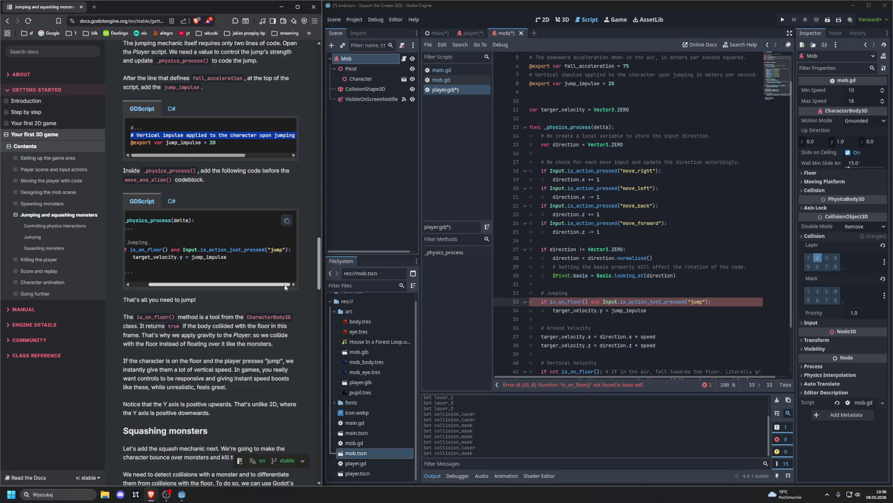
left_click_drag(278, 286, 245, 287)
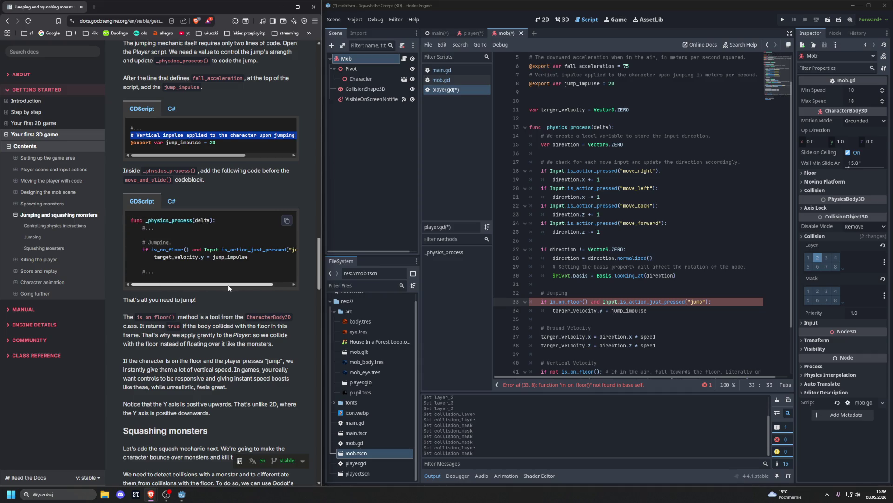
left_click_drag(219, 247, 333, 262)
triple_click(291, 256)
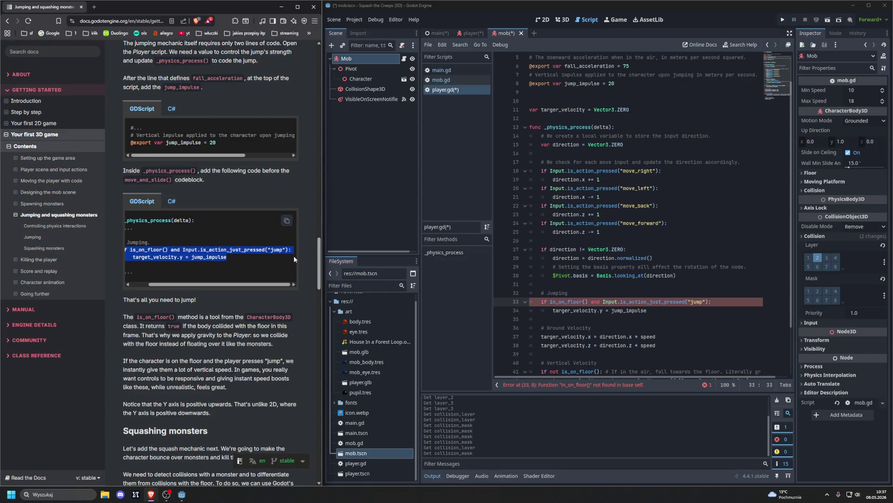
left_click_drag(542, 302, 649, 310)
type("if is_on_floor() and Input.is_action_just_pressed(\"jump\"): \t\ttarget_velocity.y = jump_impulse")
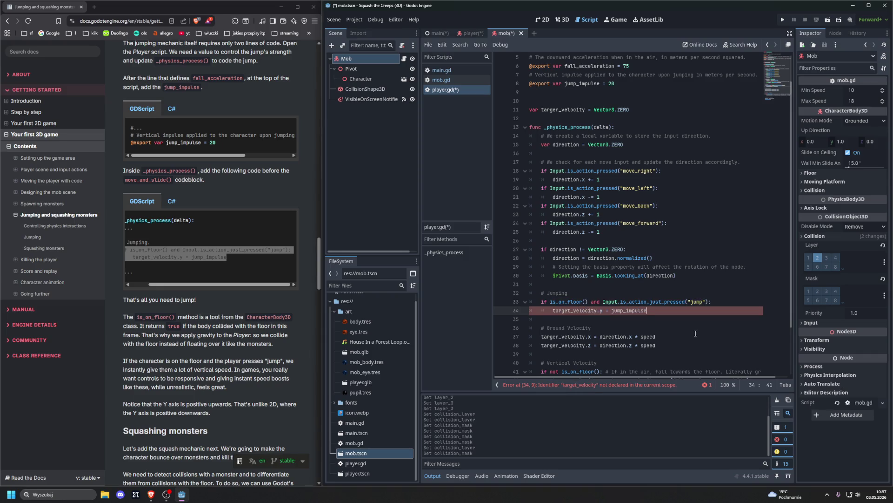
Step: Change 'target_velocity' on line 34 to 'targer_velocity' to clear the undeclared-identifier error
left_click(695, 335)
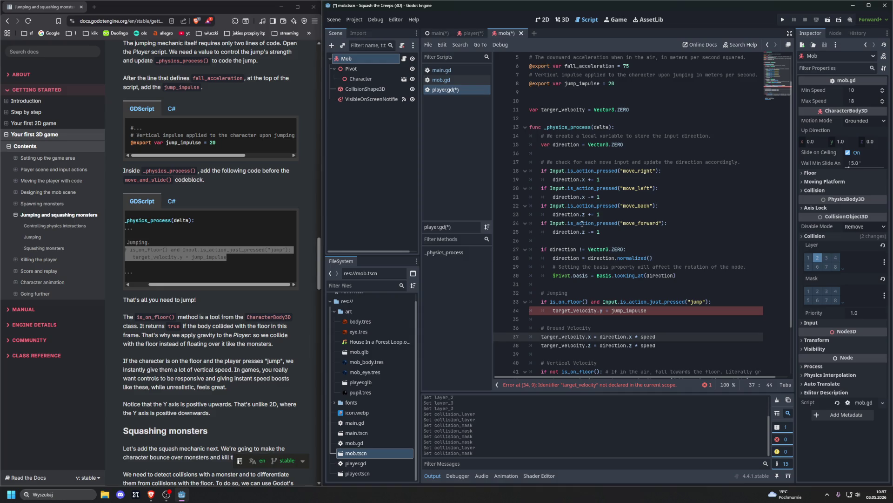
mouse_move(582, 225)
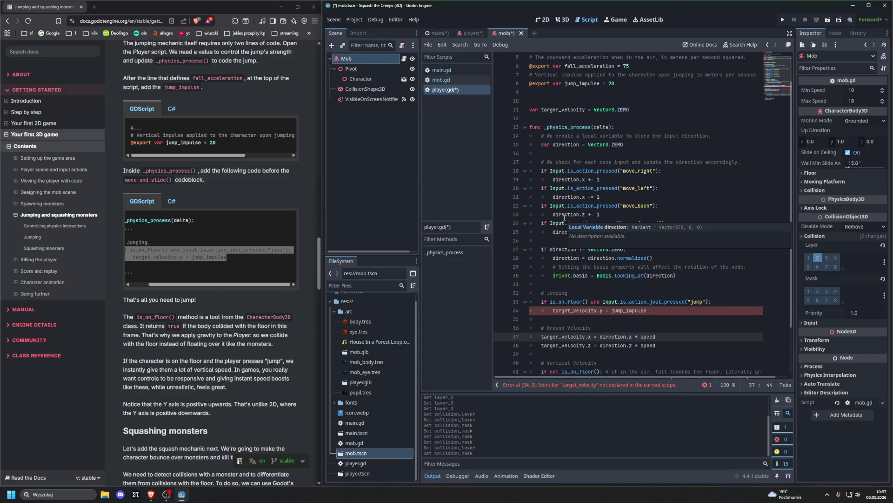
left_click(571, 311)
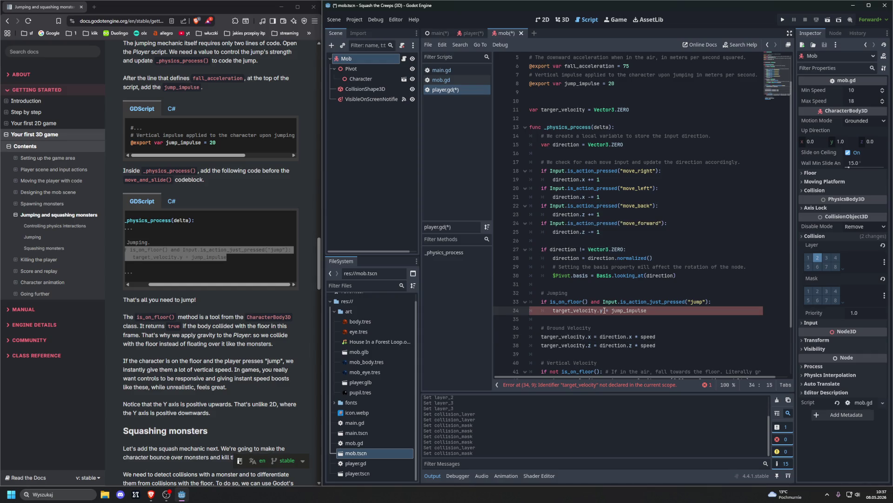
key("BackSpace")
type("r")
key("Return")
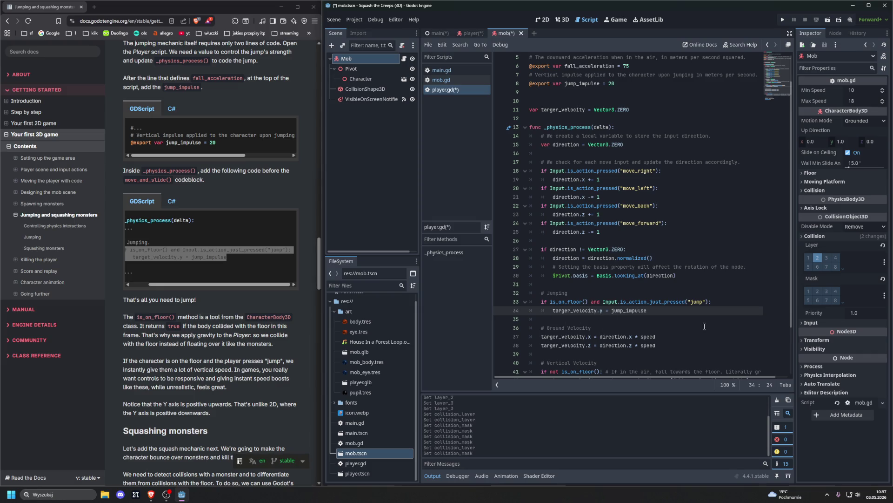
scroll(665, 322, "up", 2)
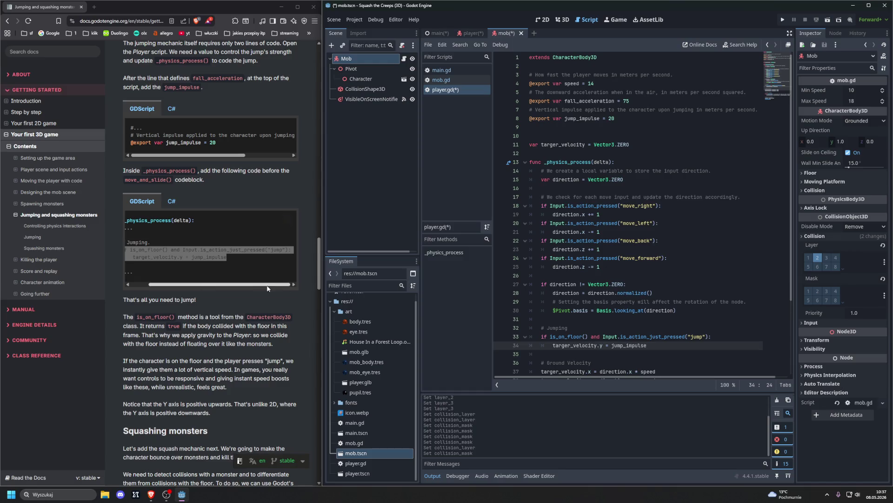
left_click_drag(216, 287, 198, 287)
left_click(256, 270)
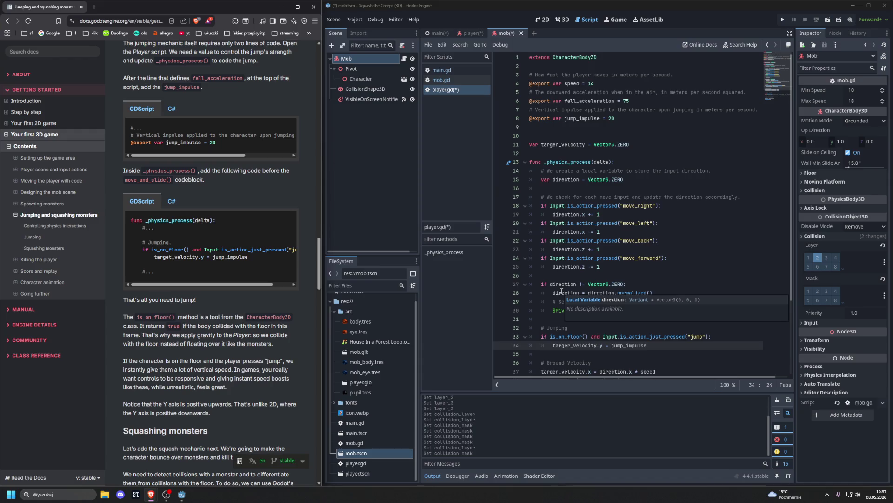
scroll(562, 293, "down", 5)
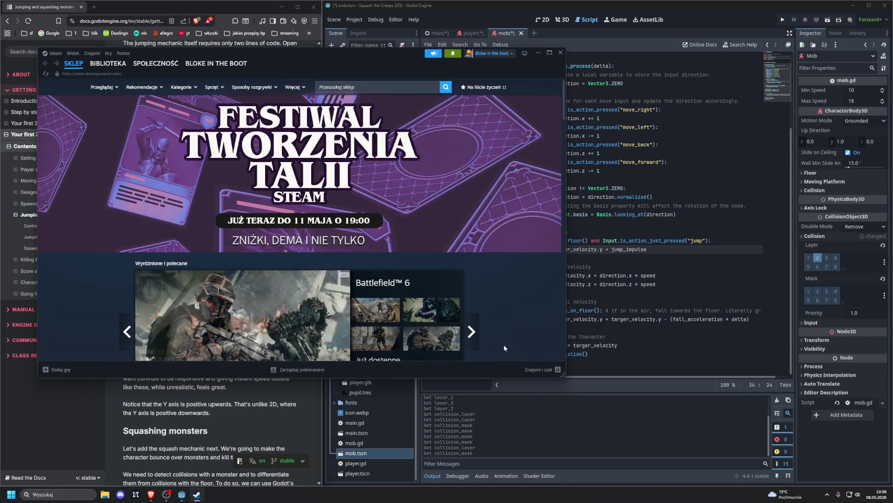
Step: Browse the Farever page in the Steam library, then minimize Steam
left_click(539, 369)
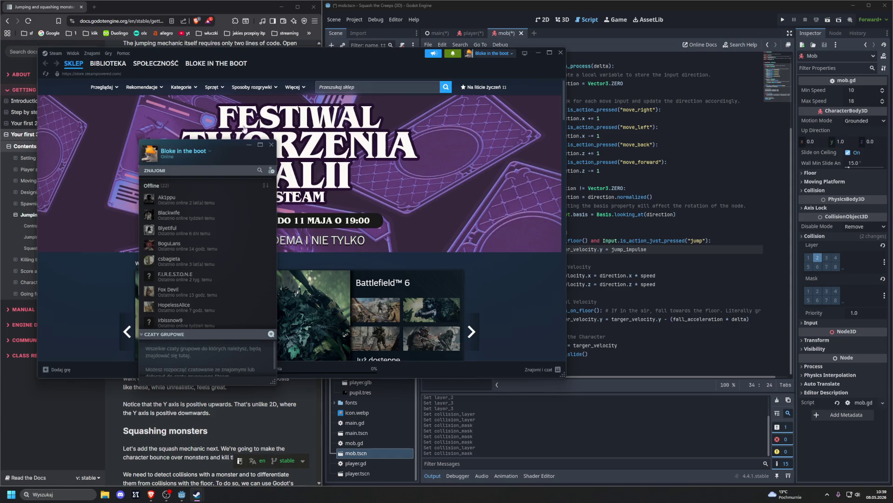
left_click(271, 145)
left_click(116, 65)
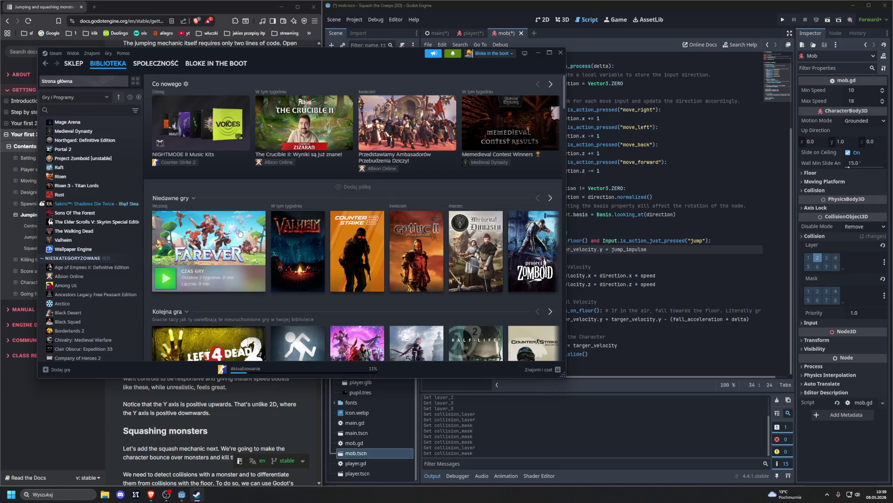
left_click(239, 228)
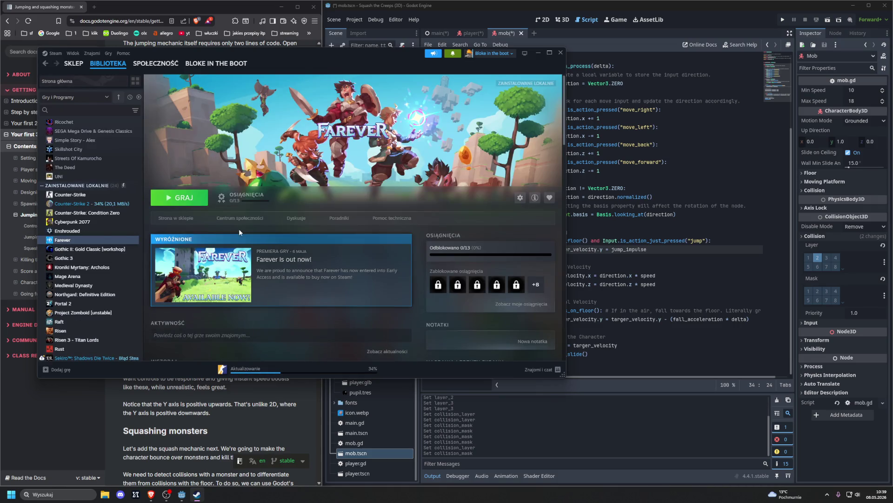
scroll(239, 227, "down", 5)
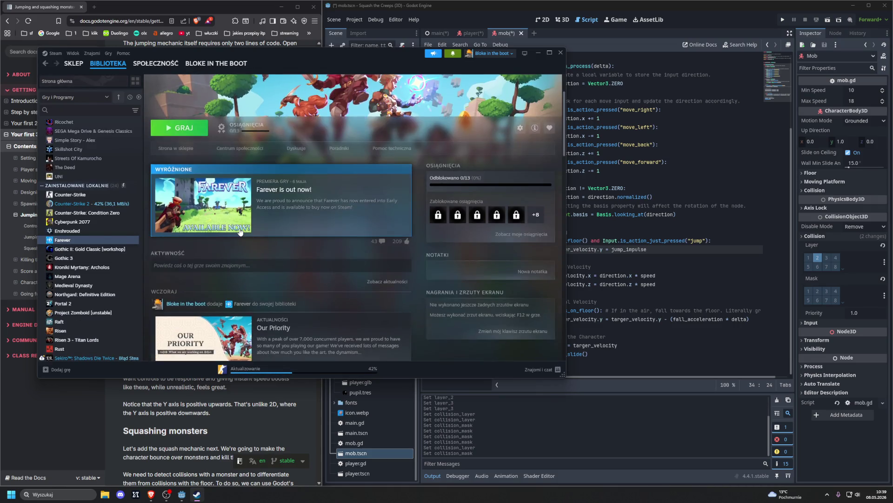
scroll(240, 231, "up", 5)
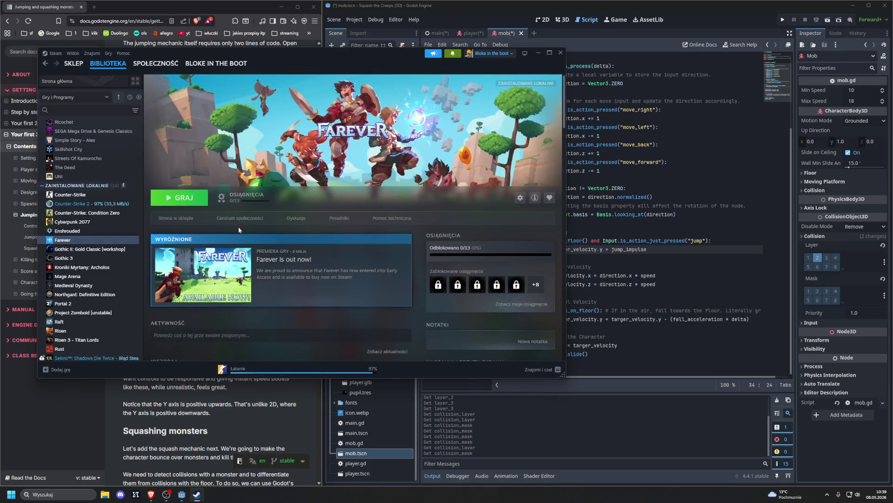
left_click(537, 52)
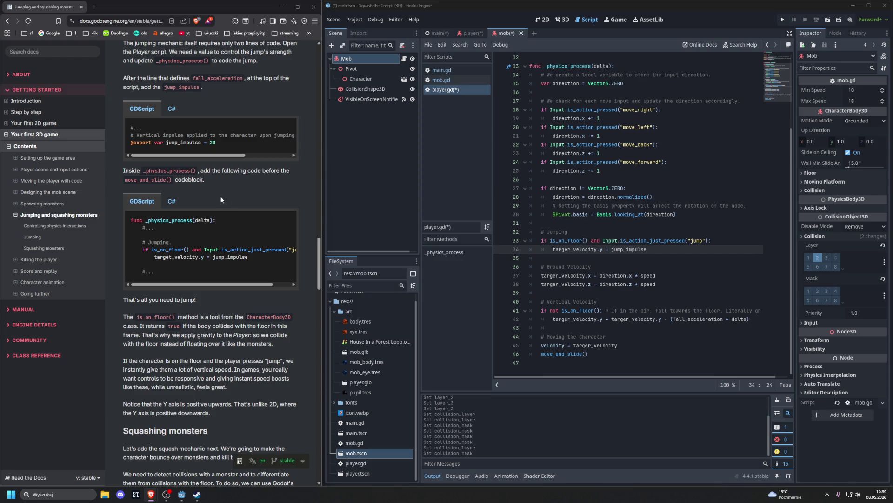
scroll(220, 196, "down", 1)
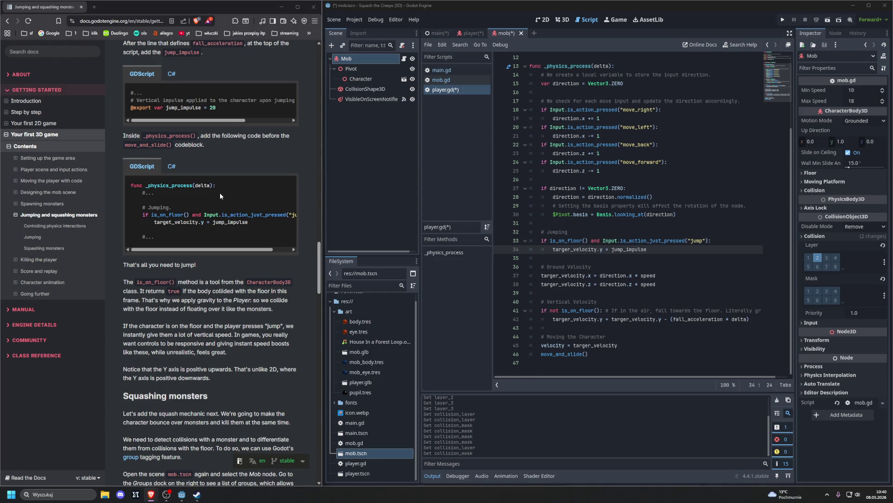
mouse_move(218, 192)
scroll(204, 325, "down", 3)
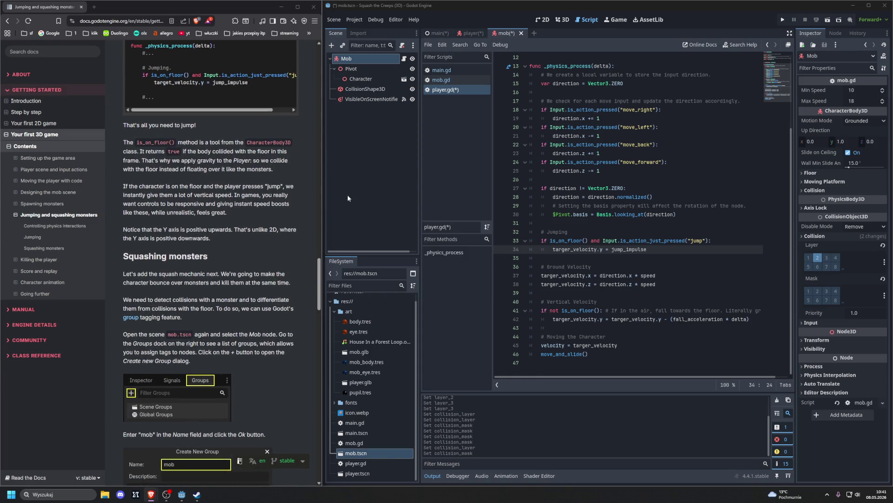
scroll(242, 180, "down", 1)
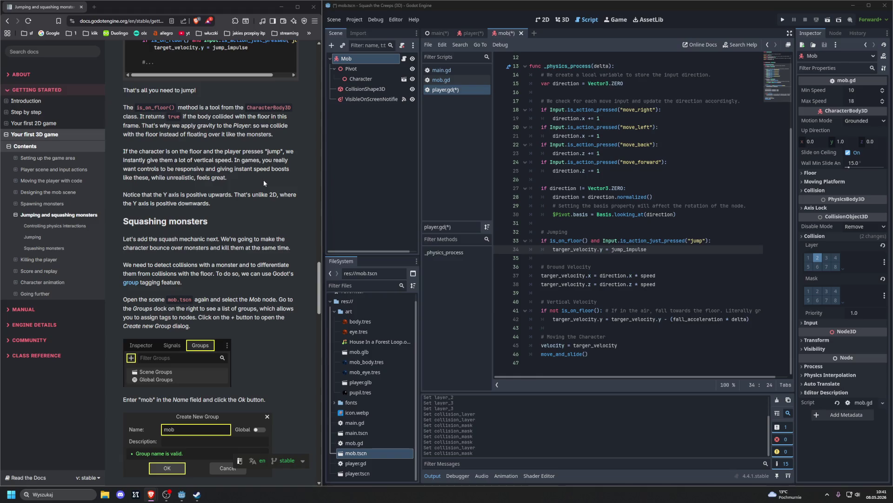
scroll(263, 183, "down", 1)
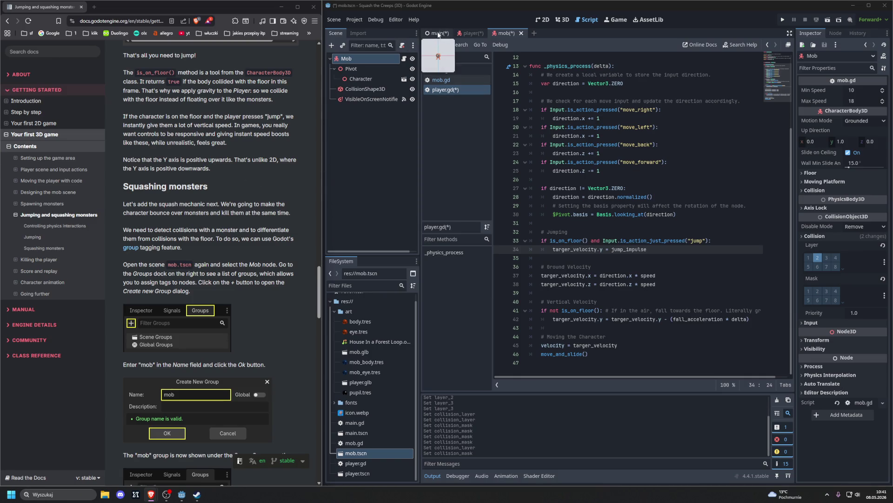
left_click(438, 34)
Step: Run the game and move the player left, toward the camera and right, jumping with space
left_click(834, 21)
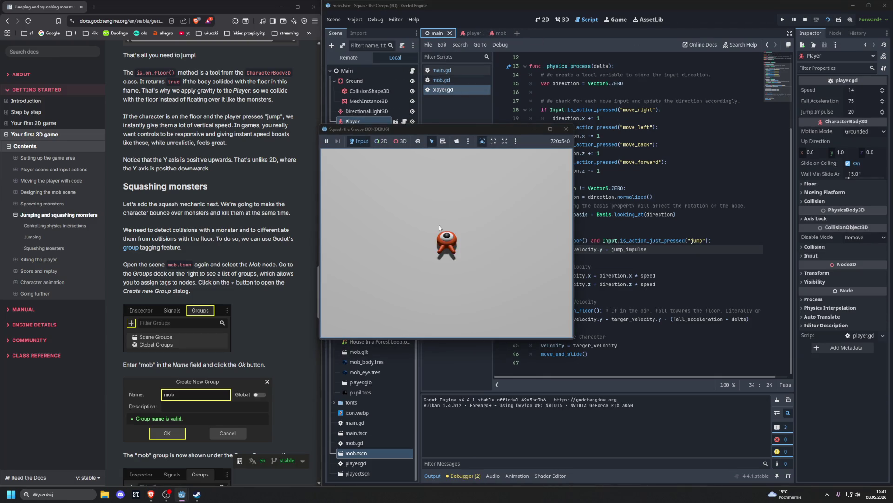
key("Left")
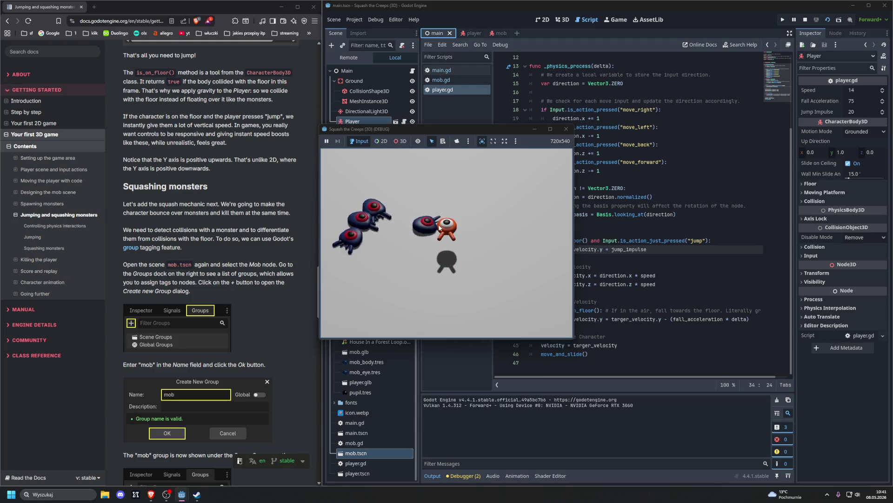
key("space")
key("Down")
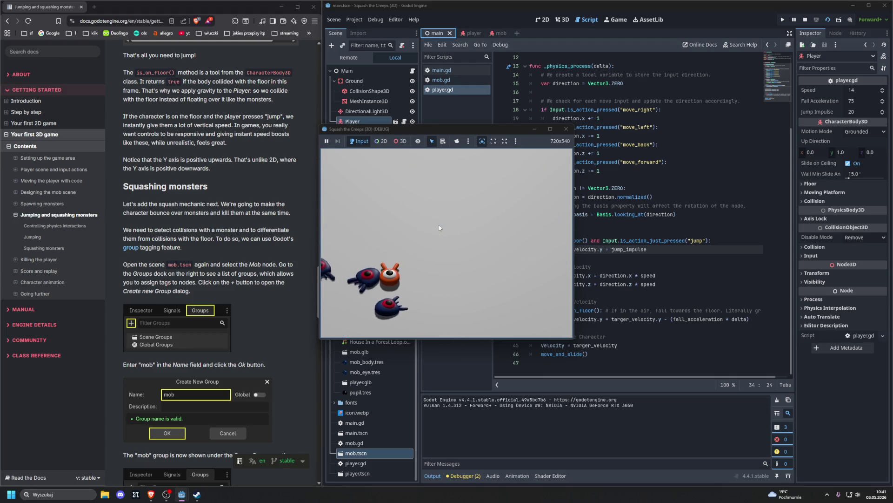
key("space")
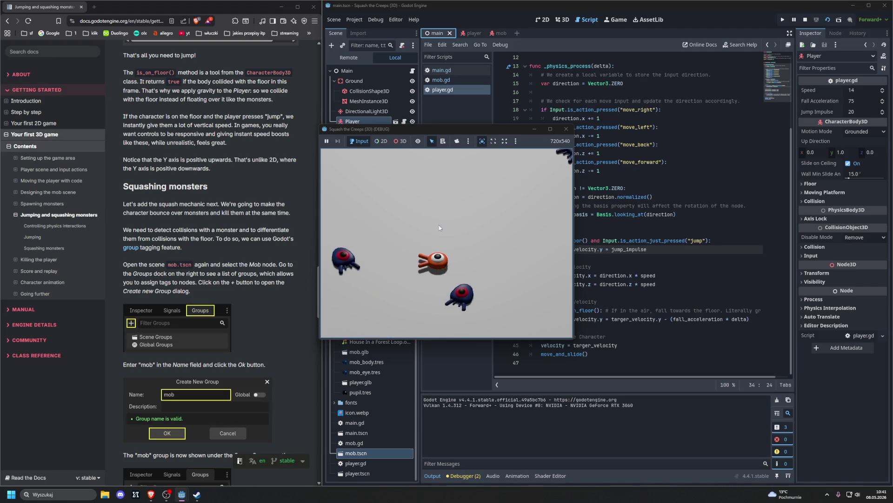
key("Right")
key("Left")
key("space")
key("Right")
key("Down")
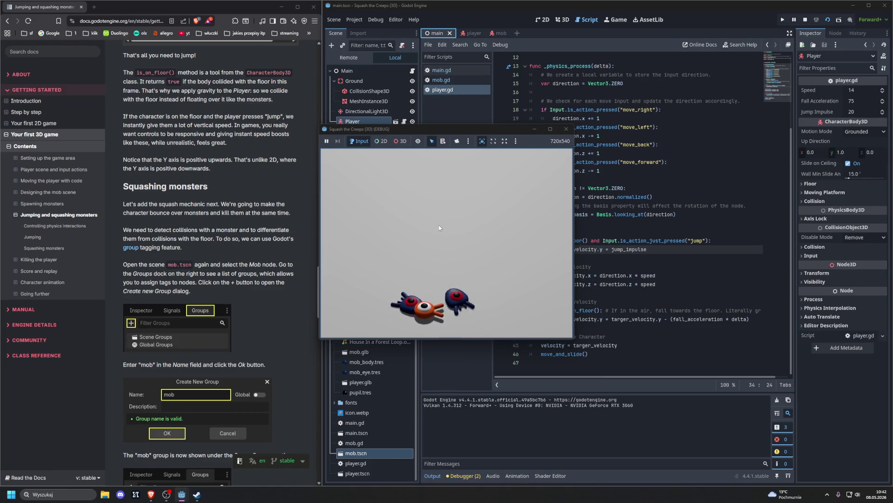
key("space")
key("space")
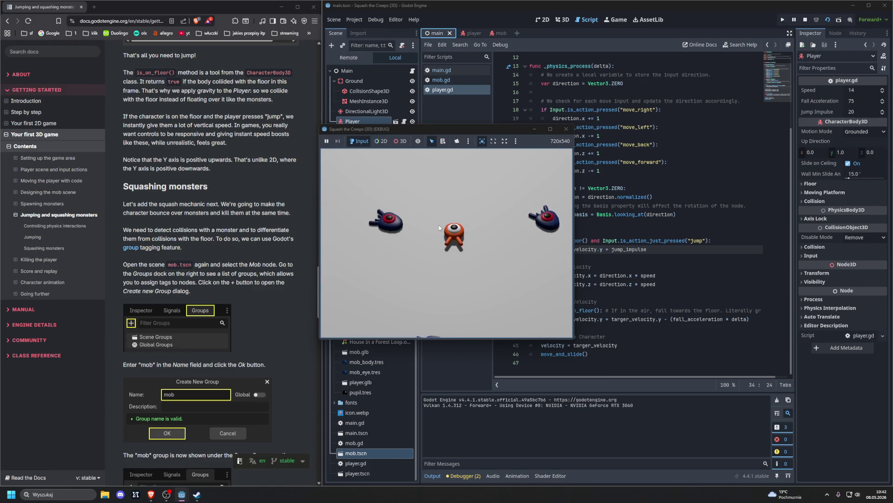
Step: Steer the player around with a few more jumps, then close the debug game window
key("Right")
key("Down")
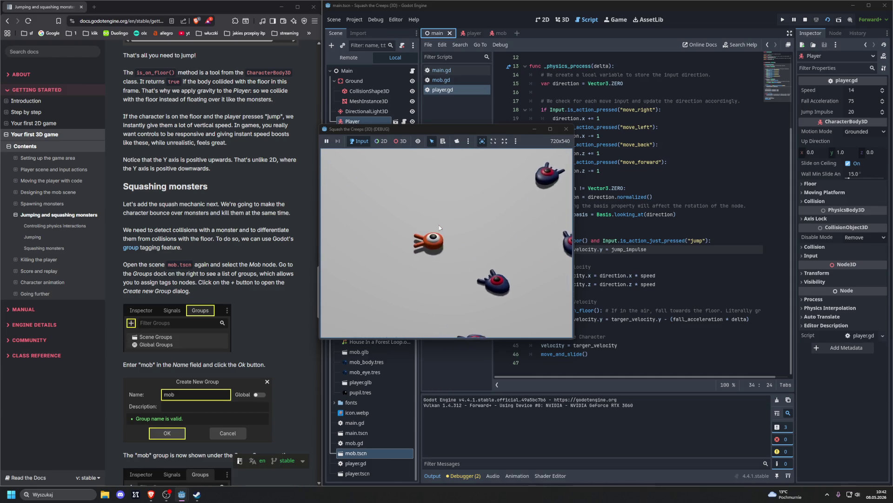
key("space")
key("Right")
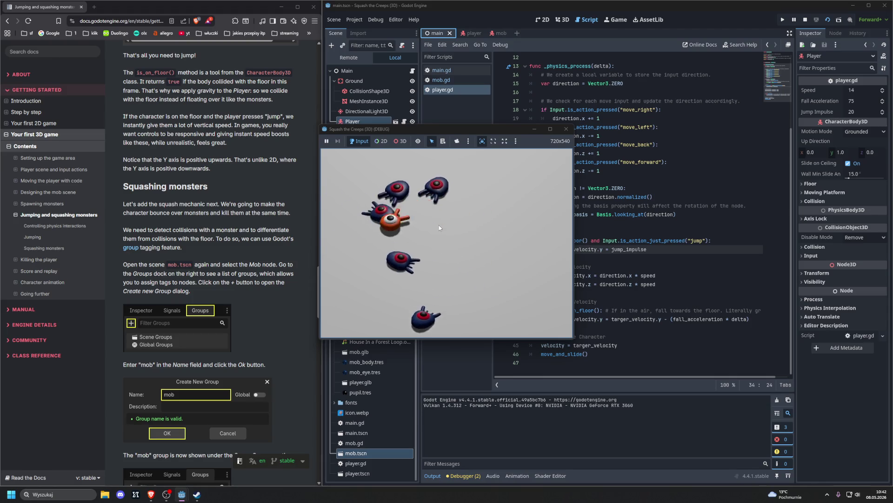
key("Left")
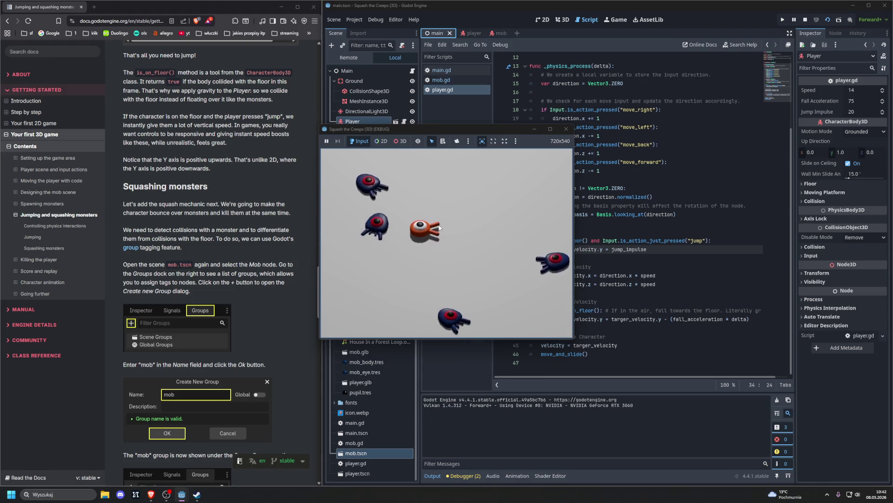
key("space")
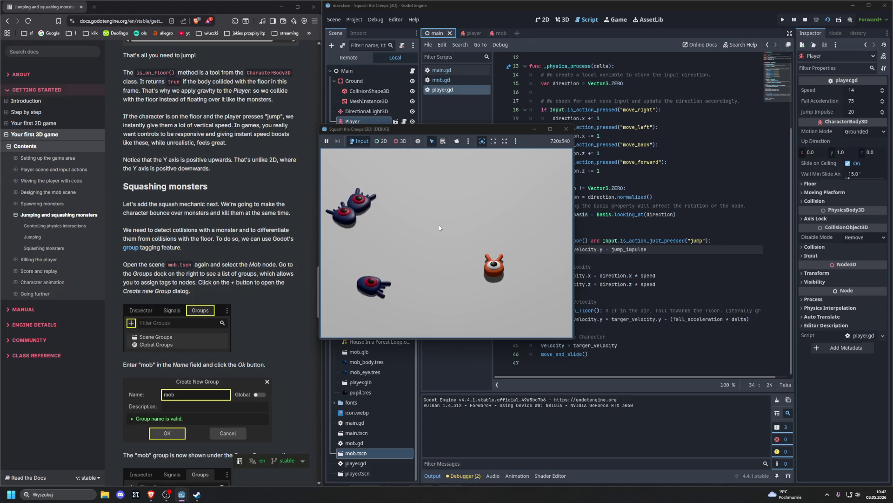
left_click(566, 129)
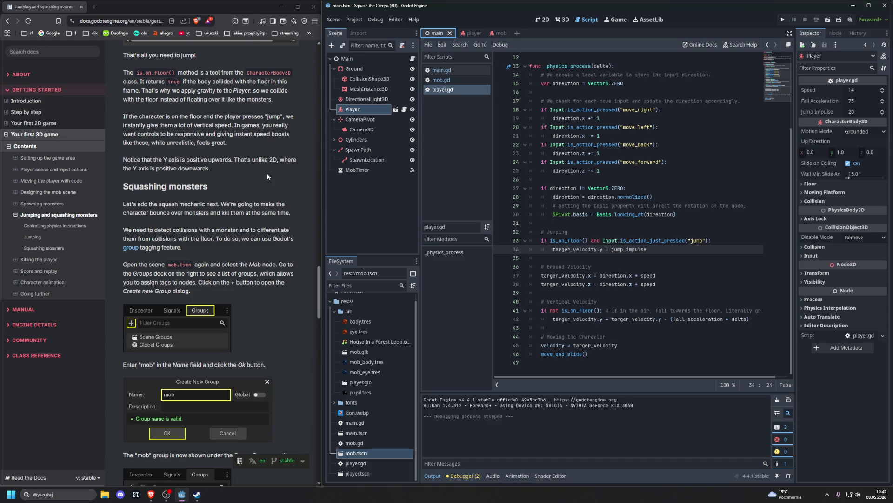
scroll(297, 179, "down", 2)
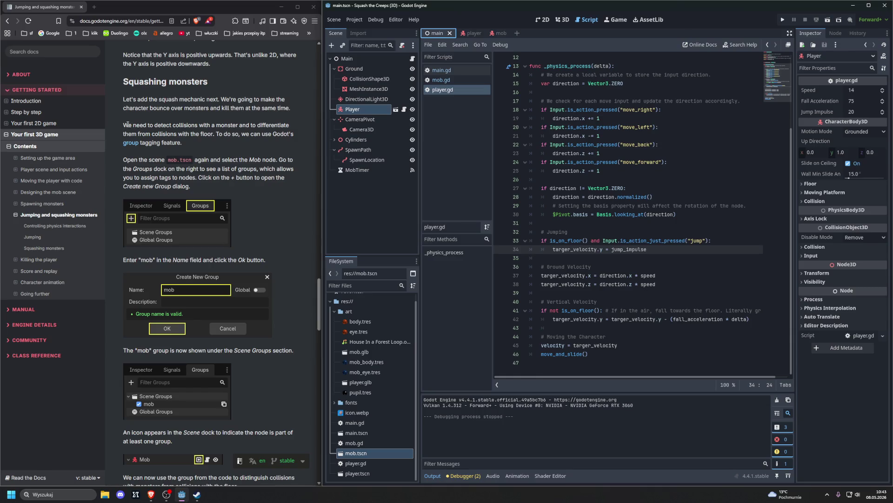
scroll(140, 117, "down", 1)
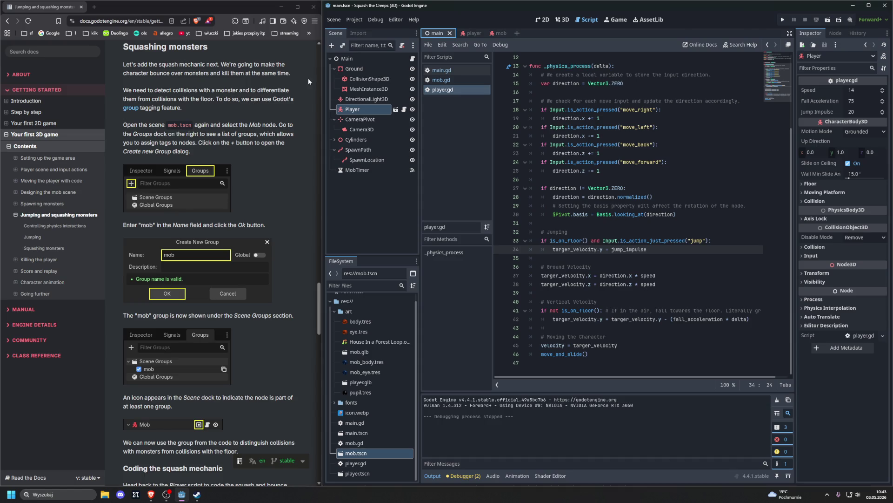
left_click(499, 34)
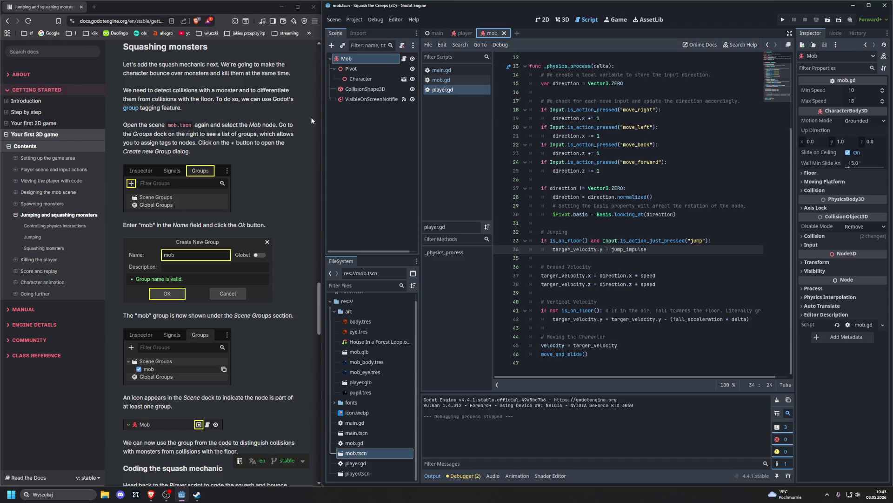
Step: Select the Mob root node and add it to a new group named 'mob' under Node > Groups
left_click(361, 57)
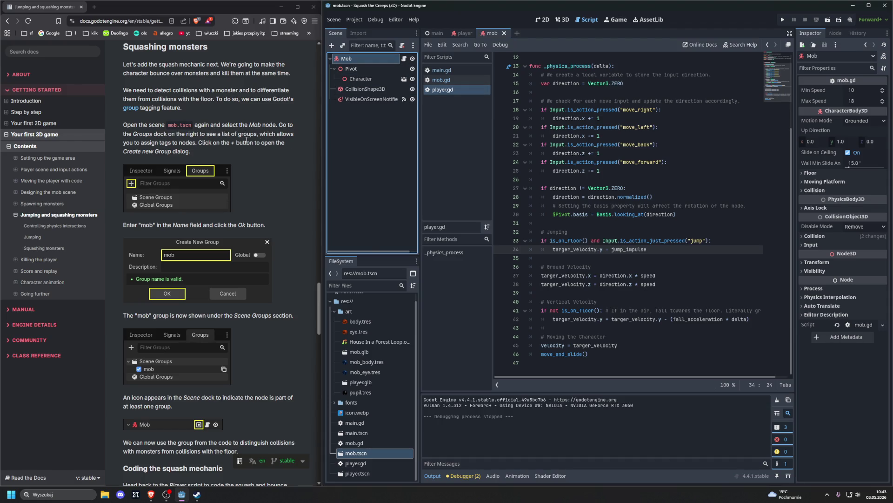
left_click(835, 34)
left_click(862, 46)
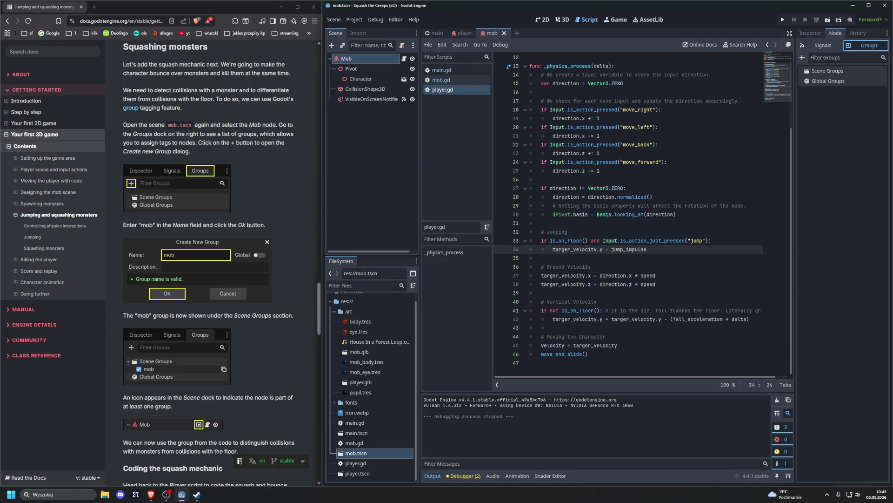
left_click(319, 308)
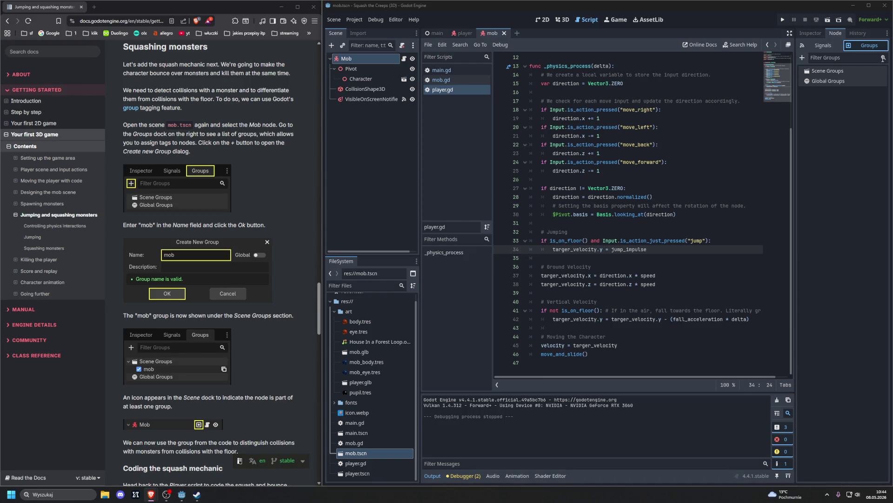
left_click(801, 57)
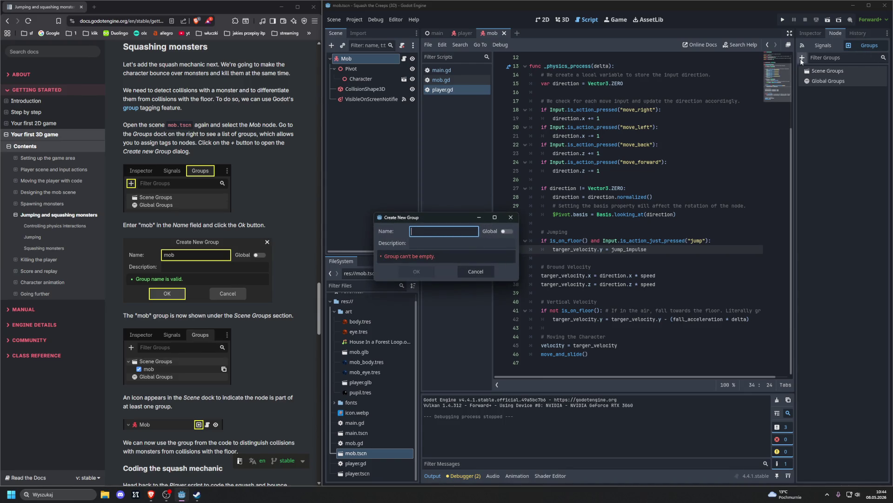
type("mob")
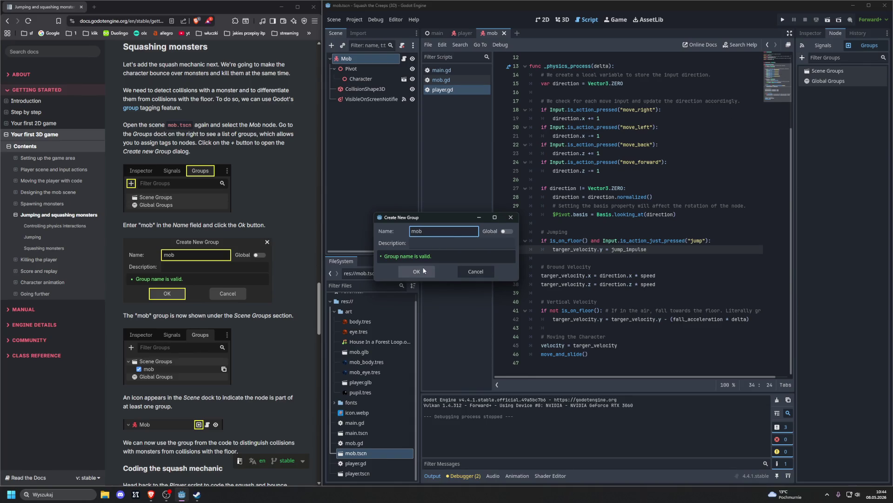
left_click(416, 271)
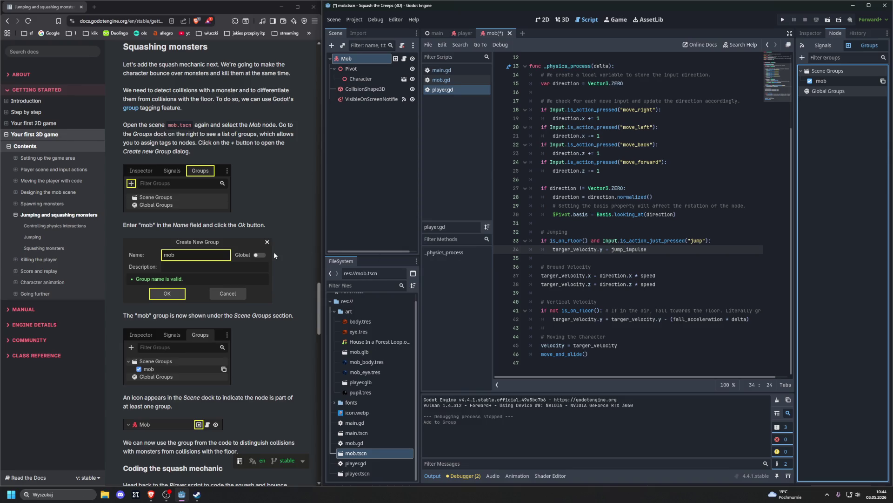
scroll(274, 252, "down", 3)
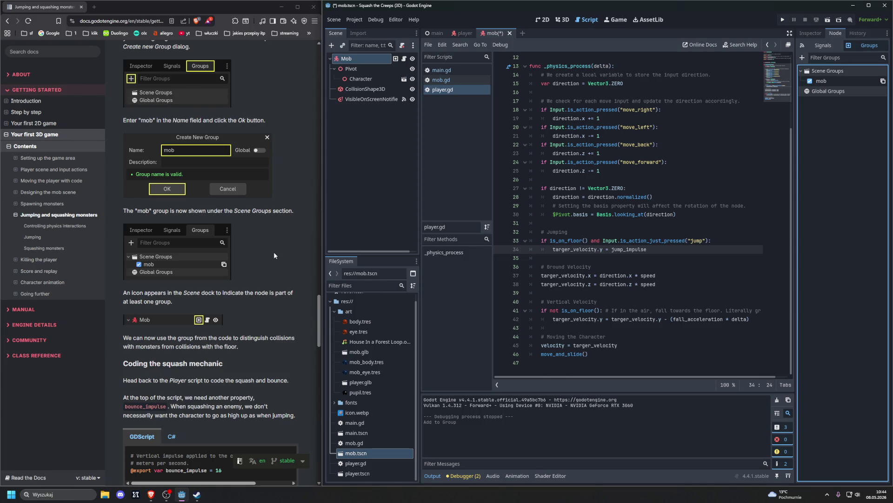
scroll(274, 255, "down", 2)
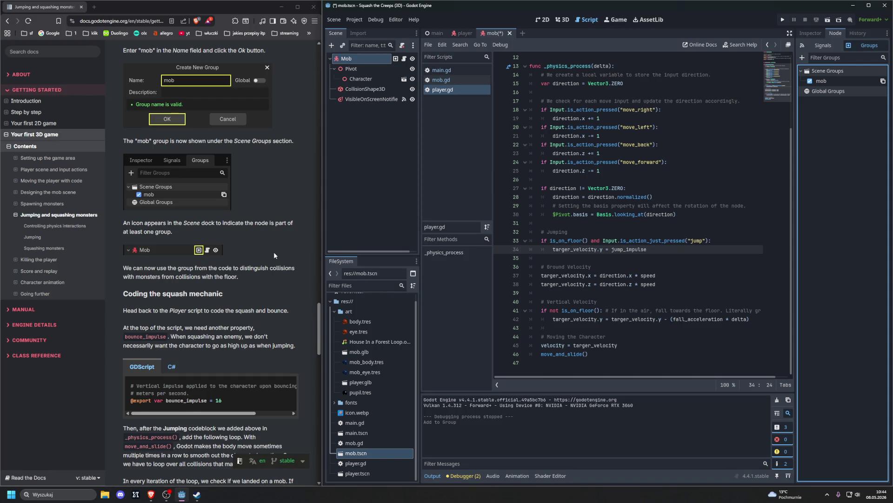
scroll(274, 255, "down", 3)
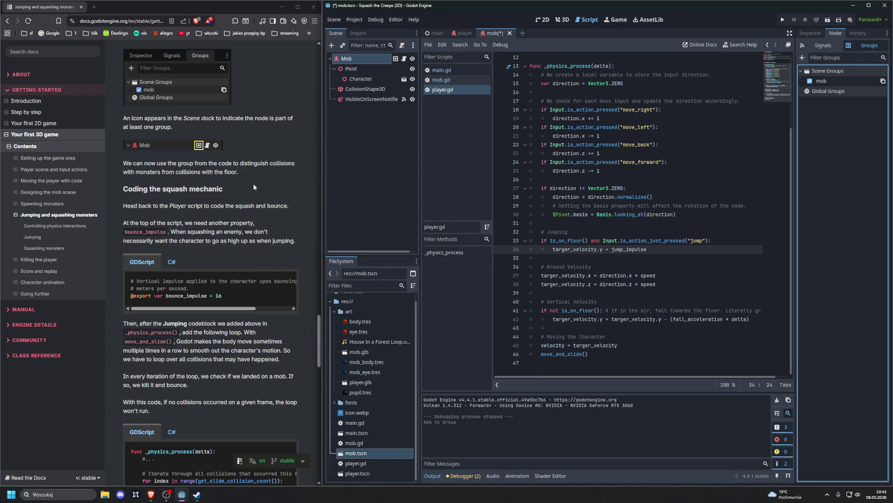
scroll(251, 184, "up", 1)
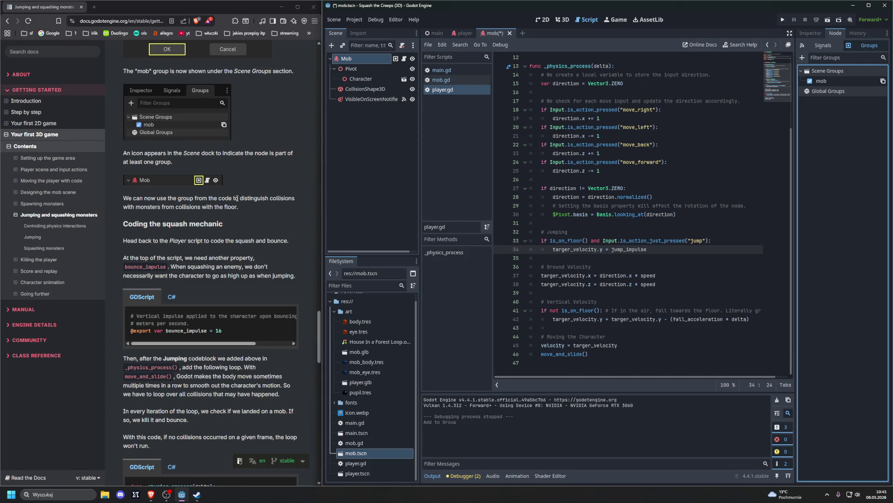
scroll(238, 199, "down", 1)
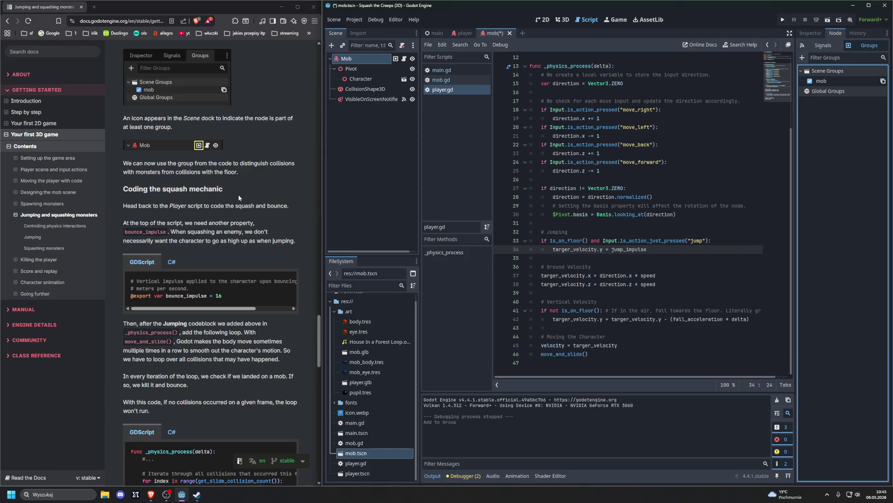
left_click(319, 340)
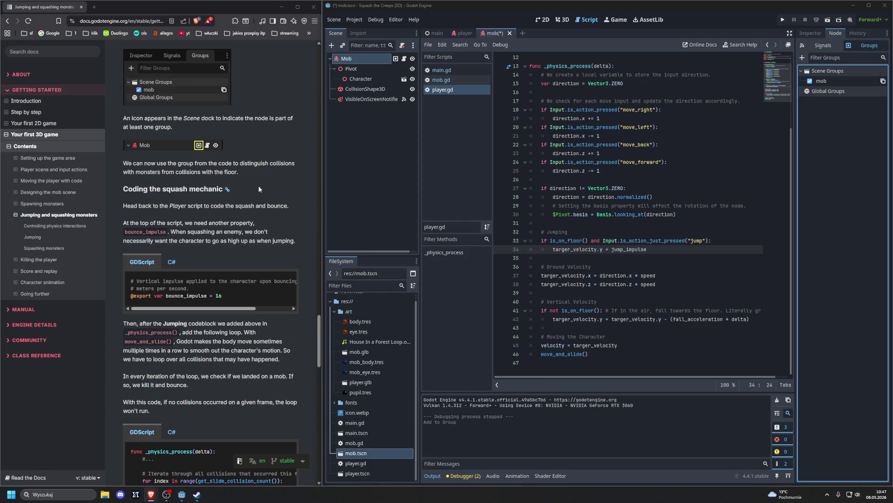
scroll(259, 190, "down", 1)
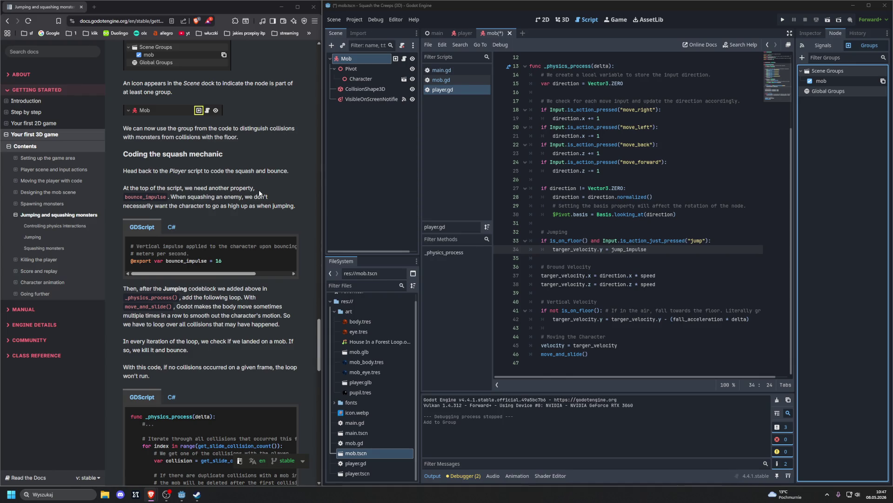
left_click(446, 90)
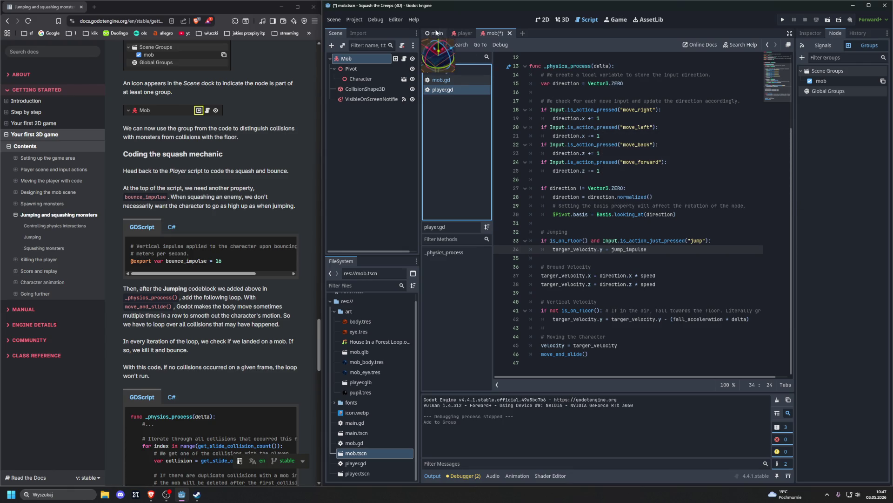
Step: Switch to the player scene and scroll player.gd up to its exported variables
left_click(466, 33)
left_click(447, 80)
left_click(461, 89)
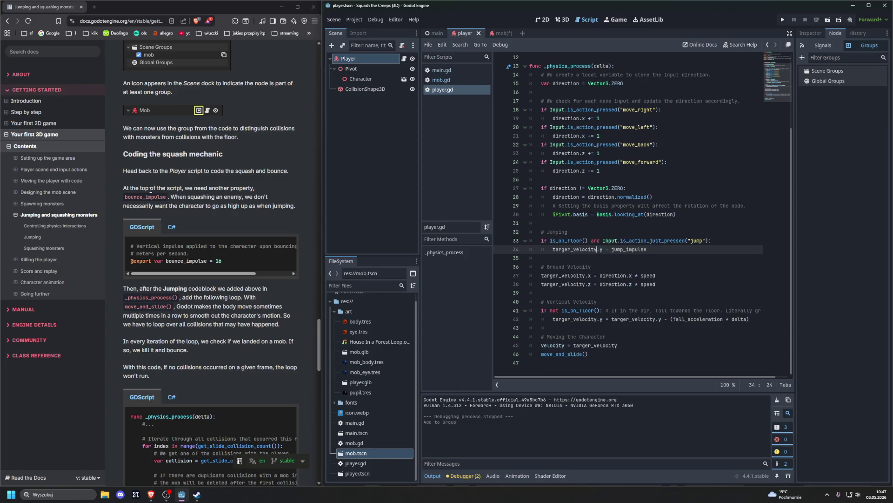
scroll(655, 187, "up", 4)
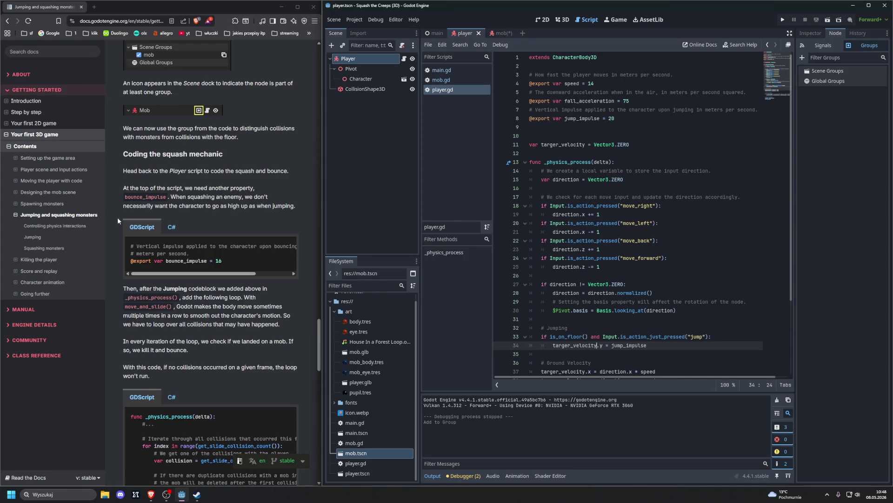
scroll(140, 223, "down", 1)
mouse_move(232, 239)
left_mouse_down()
mouse_move(260, 241)
mouse_move(172, 236)
mouse_move(140, 224)
mouse_move(233, 215)
mouse_move(237, 228)
left_mouse_up()
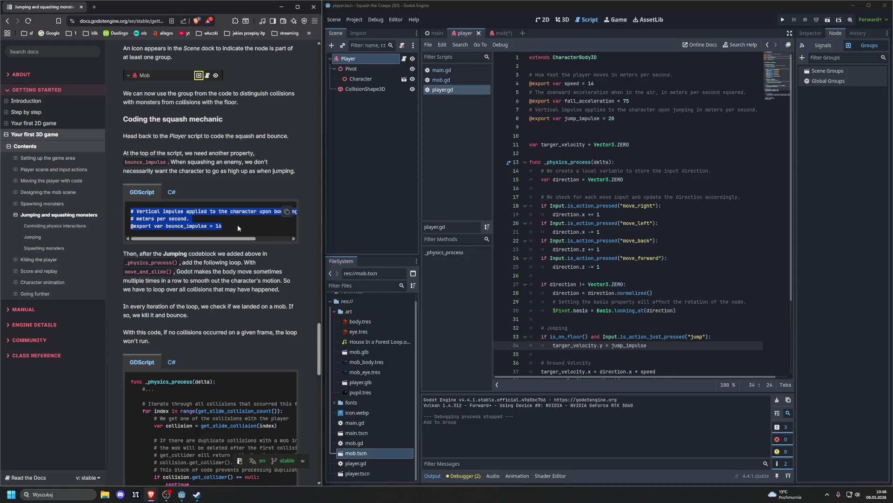
left_click(558, 128)
type("# Vertical impulse applied to the character upon bouncing over a mob in # meters per second. @export var bounce_impulse = 16")
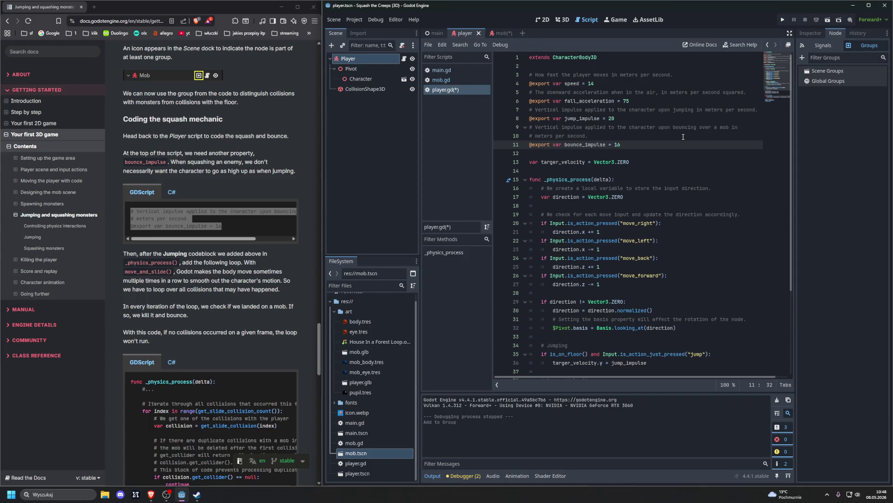
left_click(319, 349)
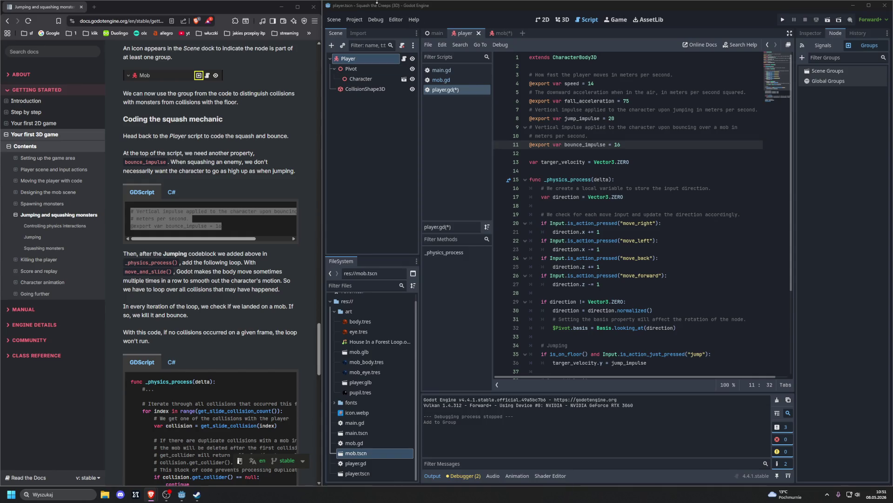
Step: Search Google for 'p2 rust' in a new tab and expand the full AI overview
left_click(96, 7)
type("p2 rust")
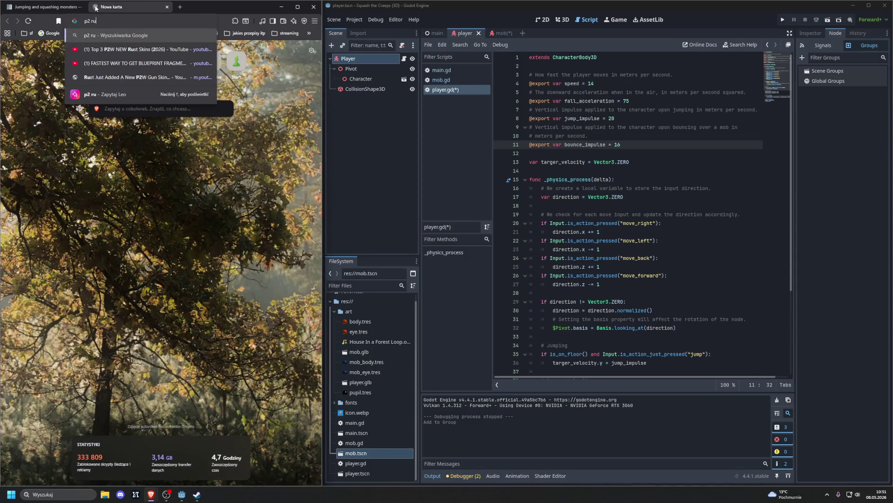
key("Return")
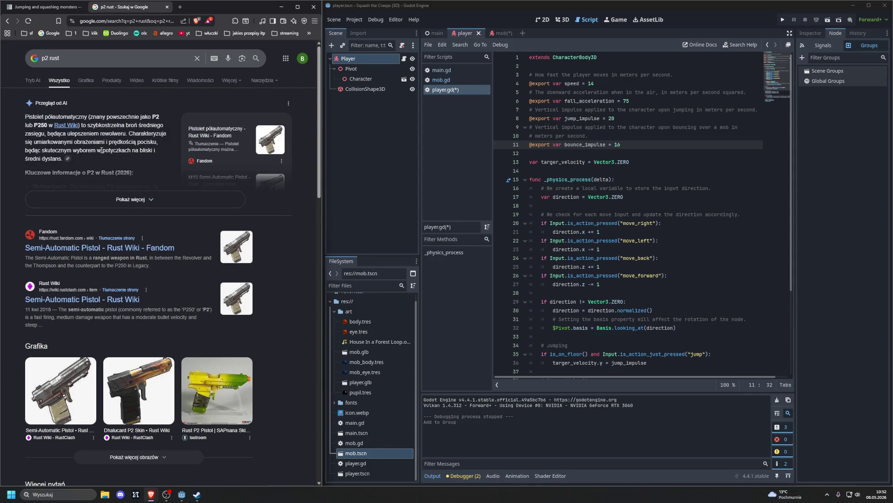
left_click(103, 204)
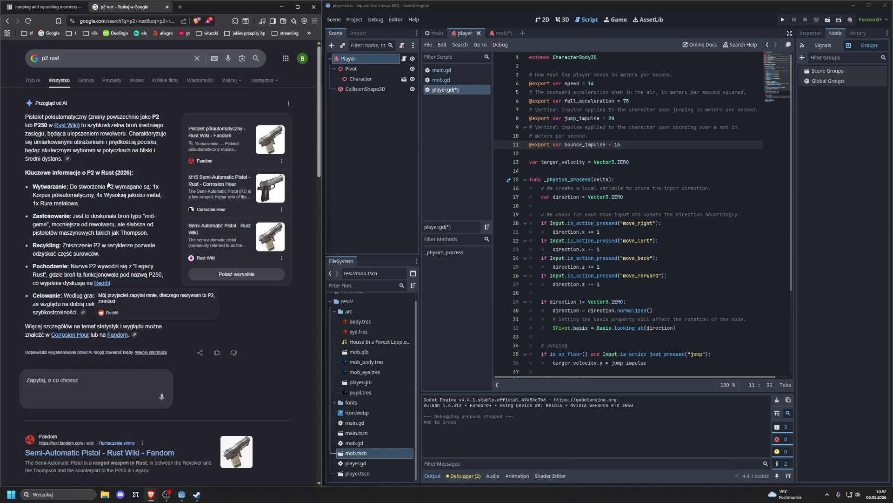
scroll(108, 185, "down", 4)
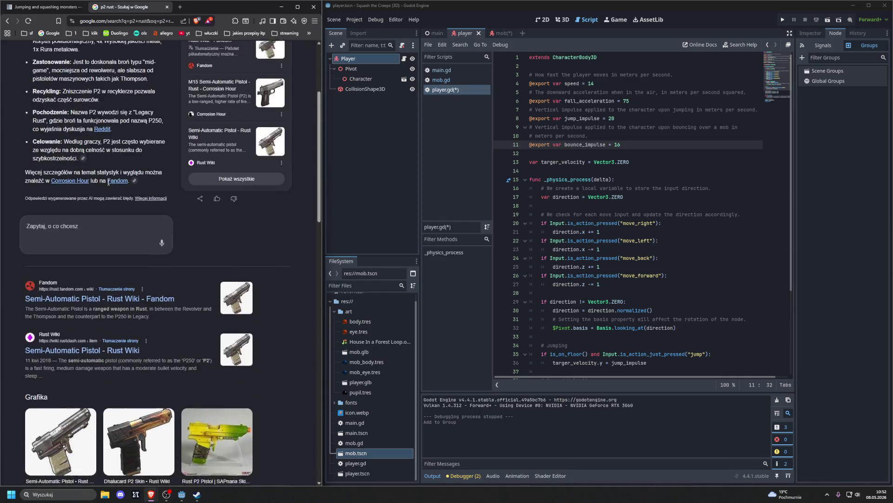
Step: Read the Rust Wiki Semi-Automatic Pistol page, then close its tab
left_click(77, 275)
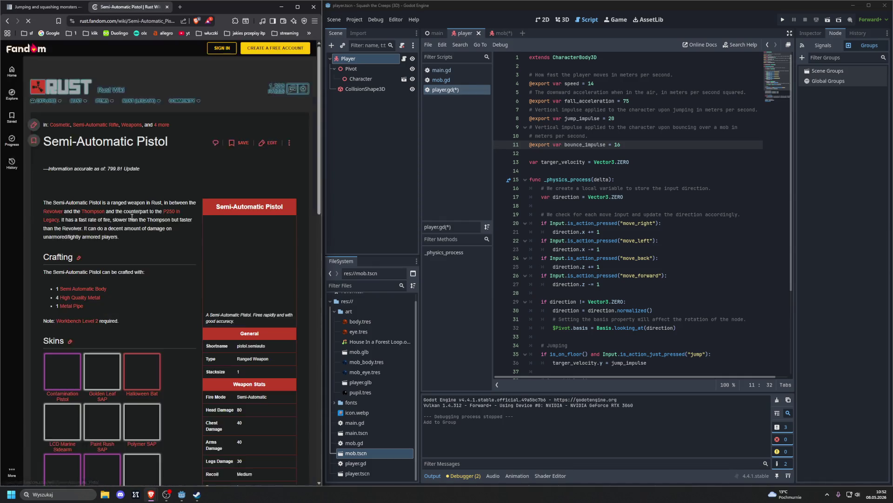
scroll(120, 195, "down", 1)
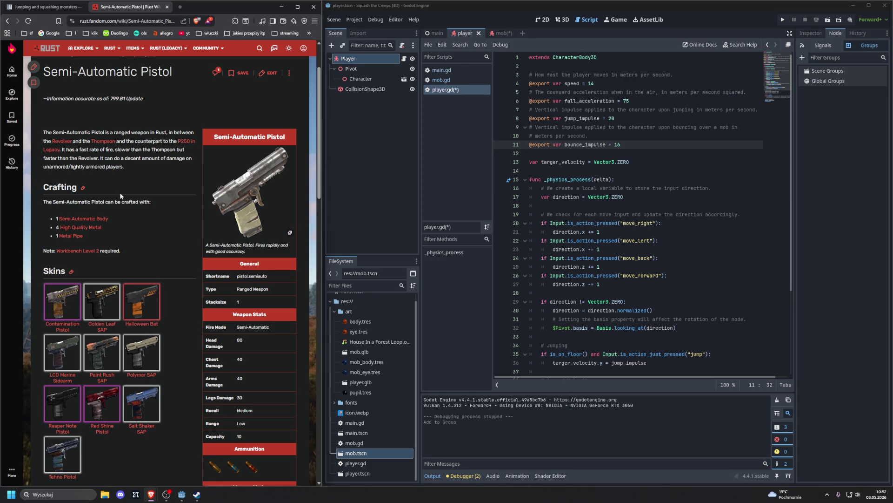
scroll(121, 196, "down", 15)
scroll(120, 196, "up", 5)
scroll(120, 196, "up", 5)
middle_click(130, 6)
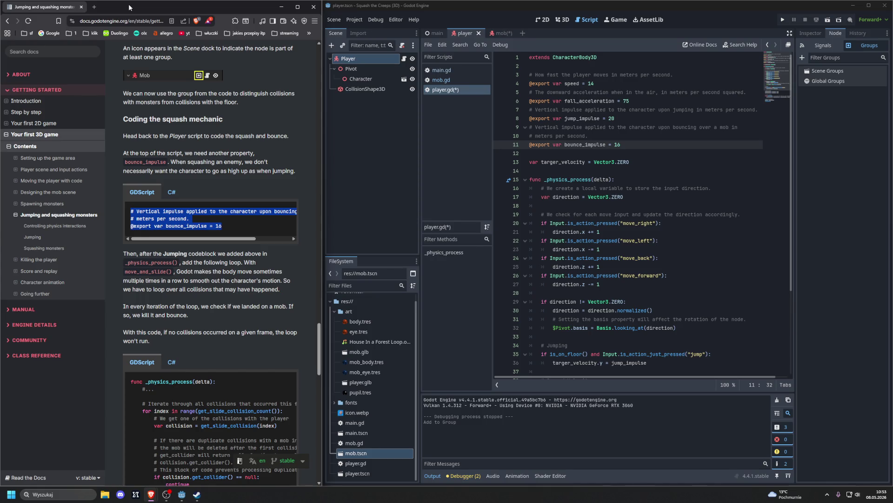
key("alt+Tab")
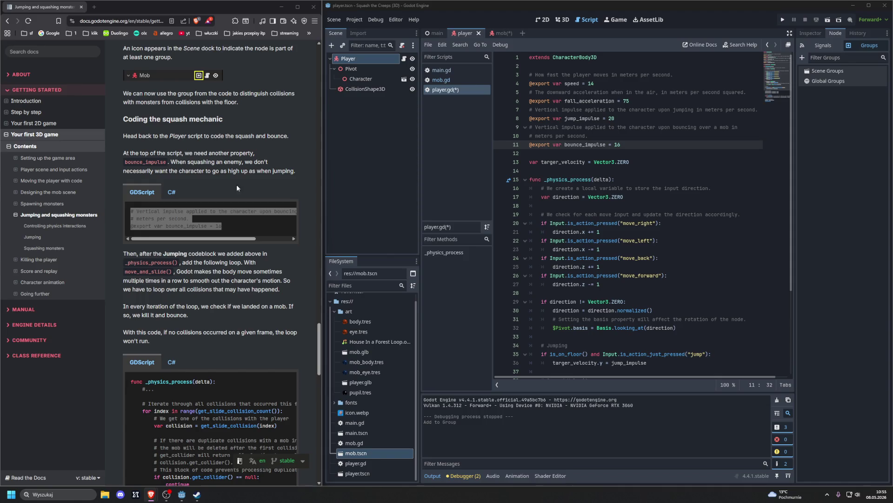
left_click(219, 227)
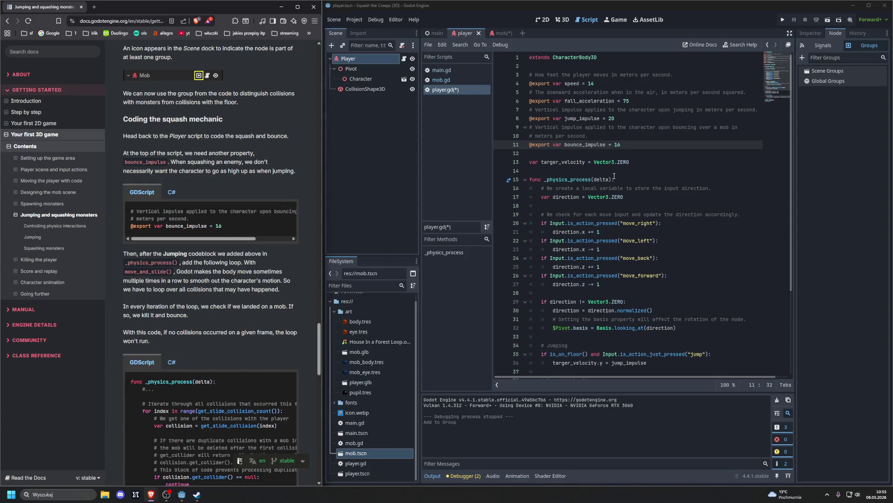
mouse_move(599, 167)
scroll(730, 164, "down", 5)
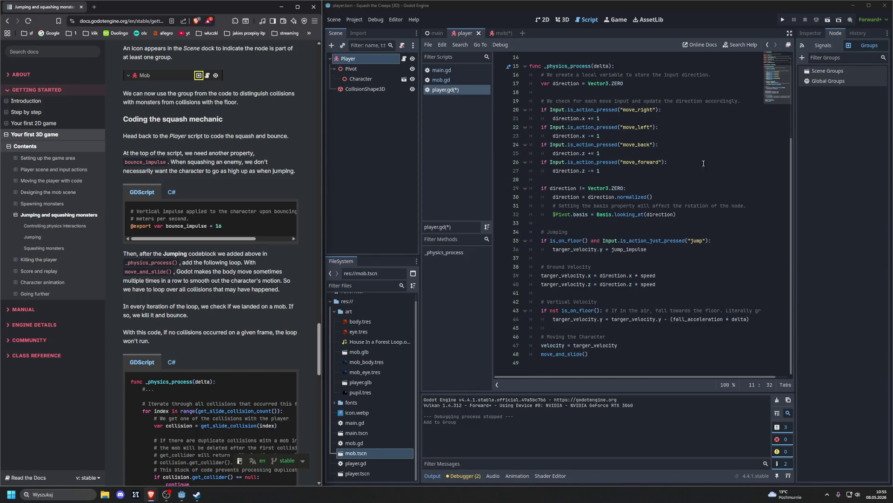
scroll(278, 172, "down", 3)
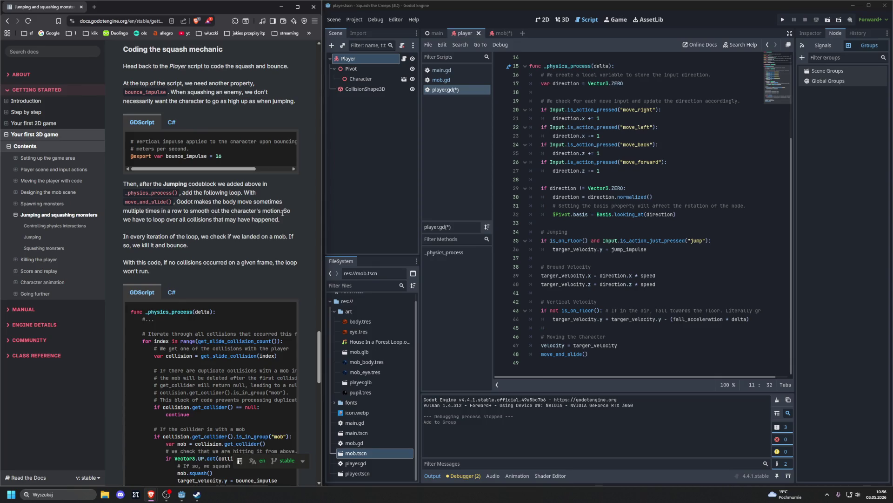
Step: Scroll the Jumping and squashing monsters docs to the collision loop code, then return to the editor
scroll(283, 213, "down", 3)
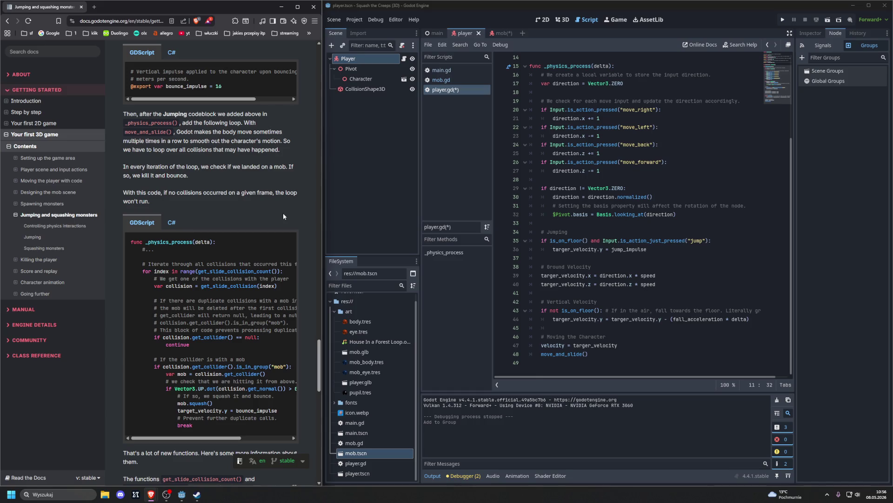
left_click_drag(186, 167, 203, 167)
key("alt+Tab")
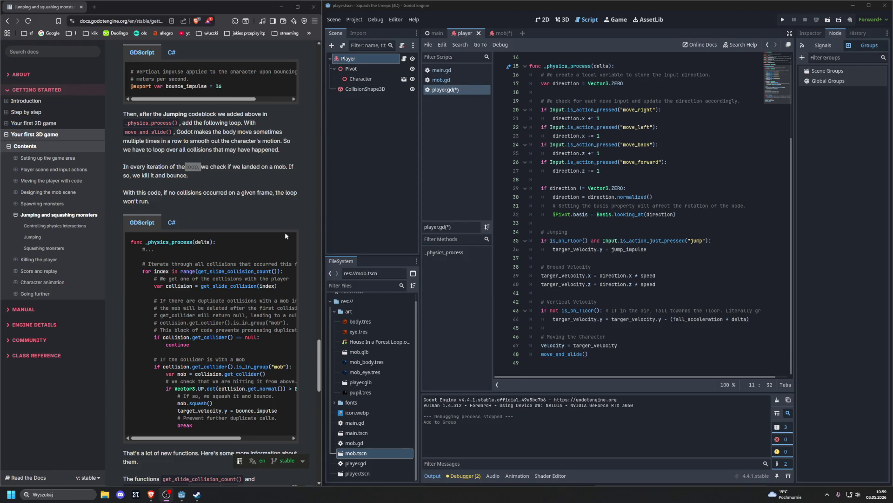
Step: Add 'for index in range(get_slide_collision_count()):' on a new line after the jump code
left_click(652, 252)
key("Return")
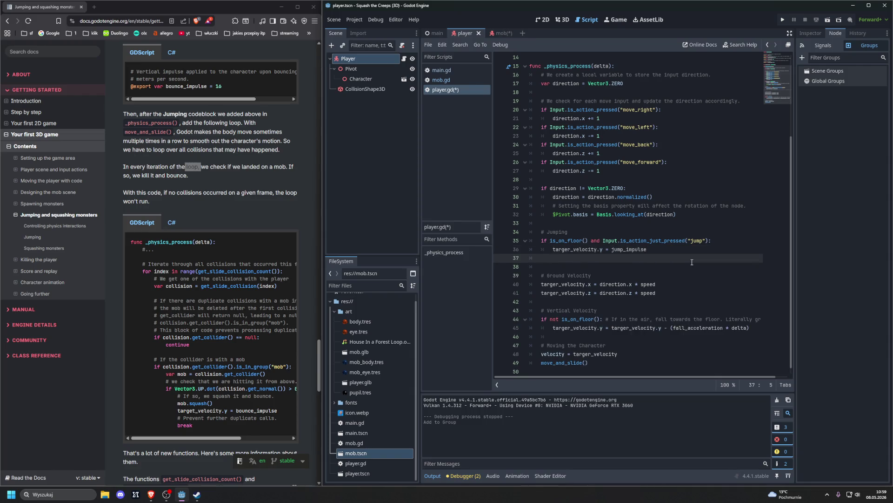
type("for ")
type("ind")
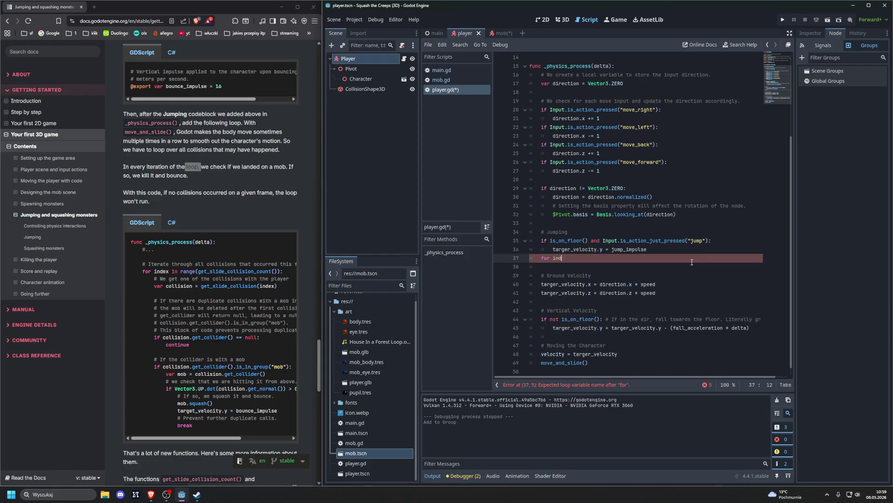
type("ex")
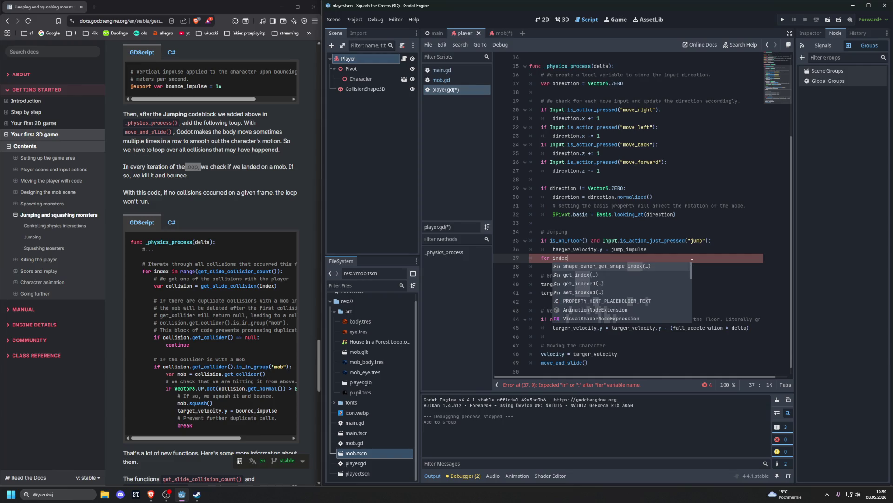
type(" in r")
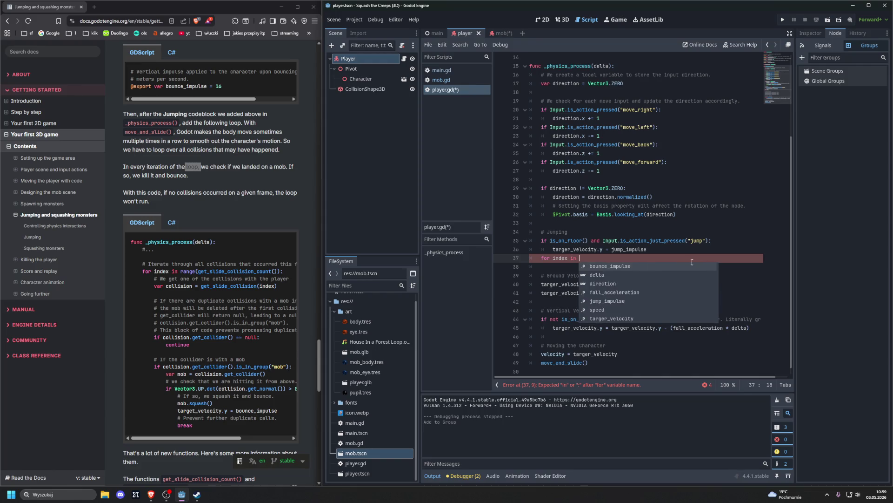
type("ange(")
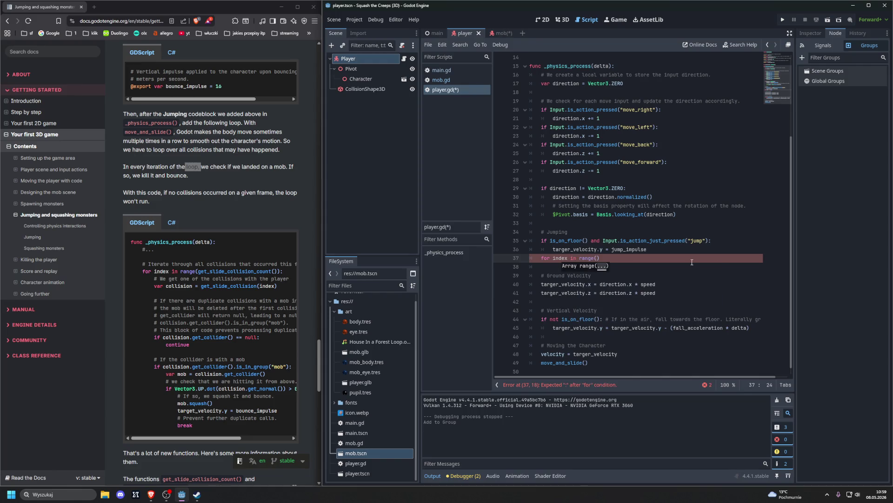
type("get")
type("_")
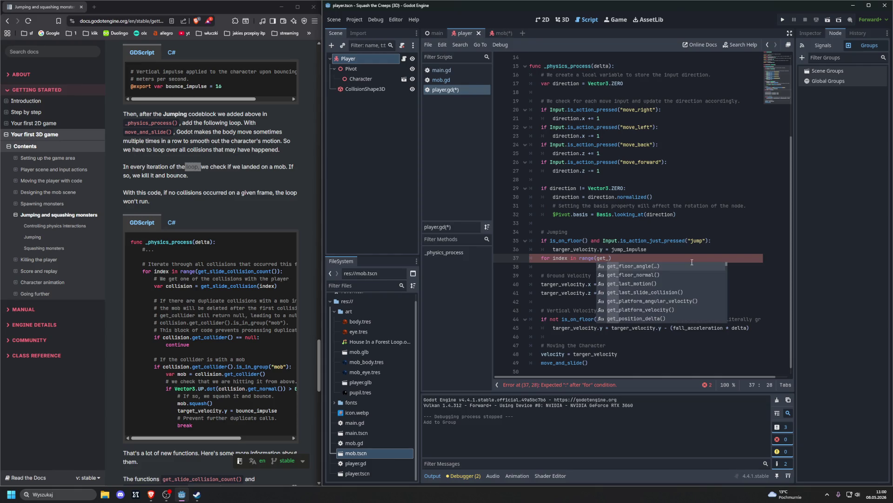
type("slid")
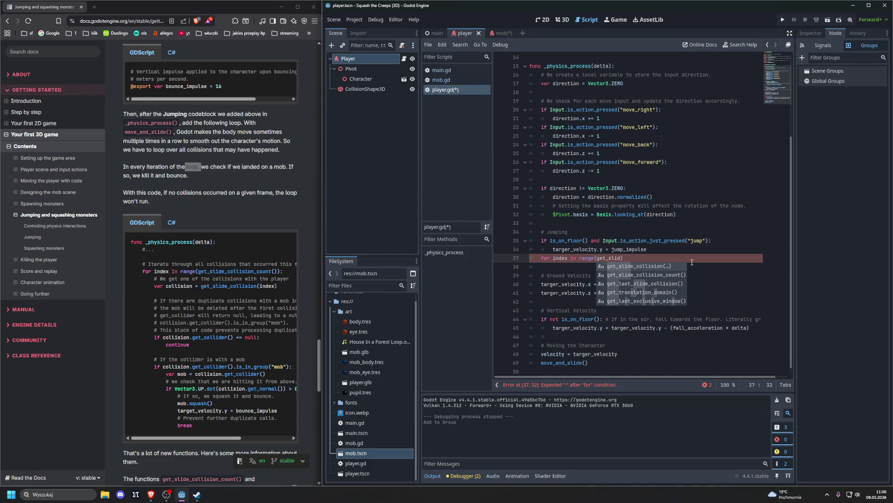
key("Down")
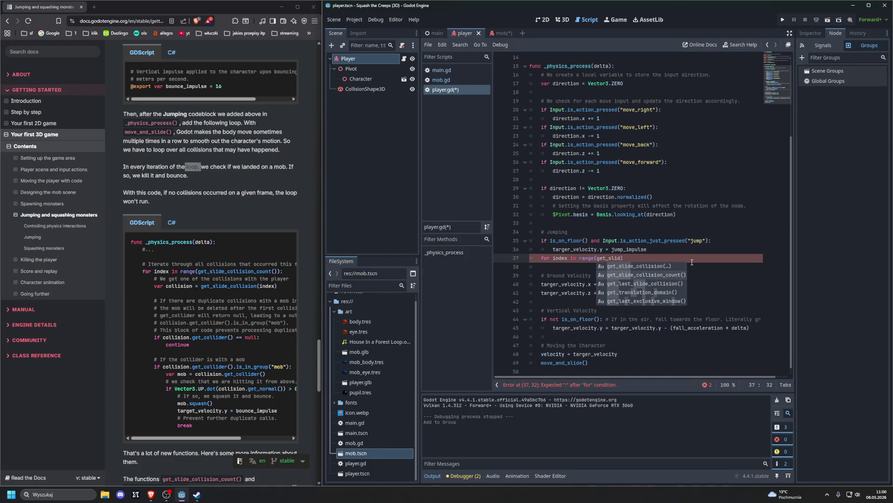
key("Return")
type("):")
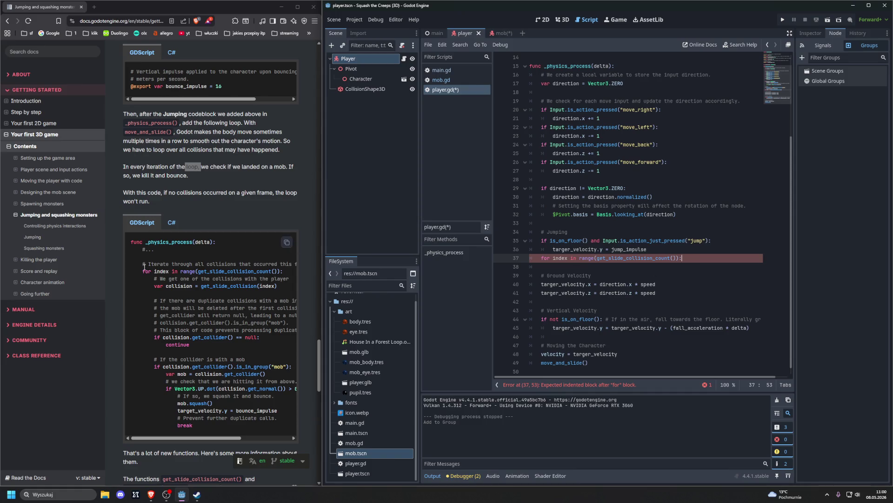
left_click_drag(143, 263, 305, 269)
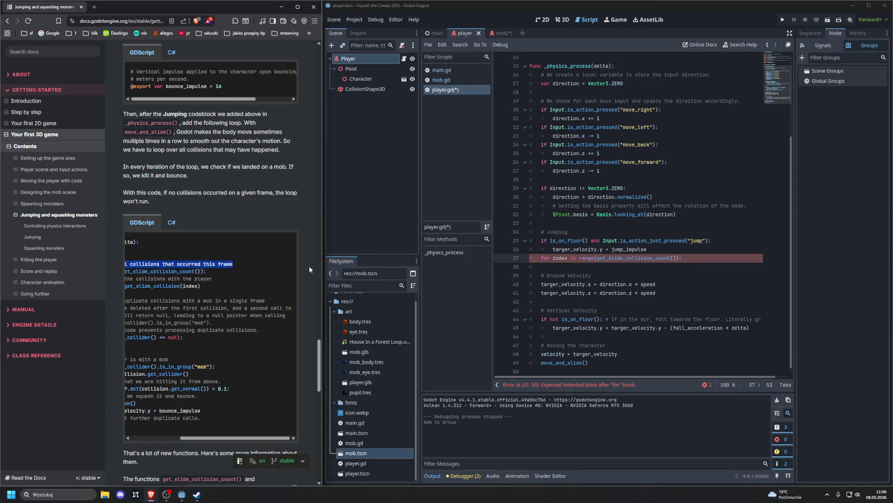
Step: Paste the comment 'Iterate through all collisions that occurred this frame' above the for loop
left_click(667, 251)
key("Return")
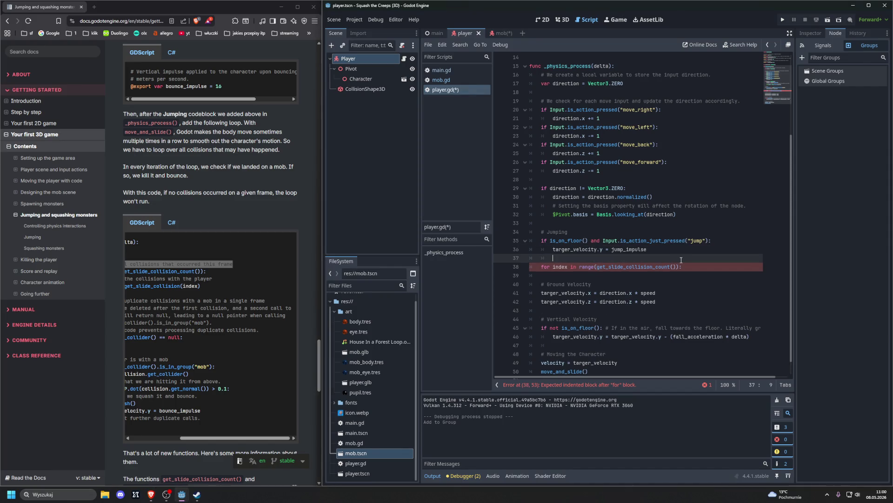
key("ctrl+v")
left_click_drag(207, 439, 166, 434)
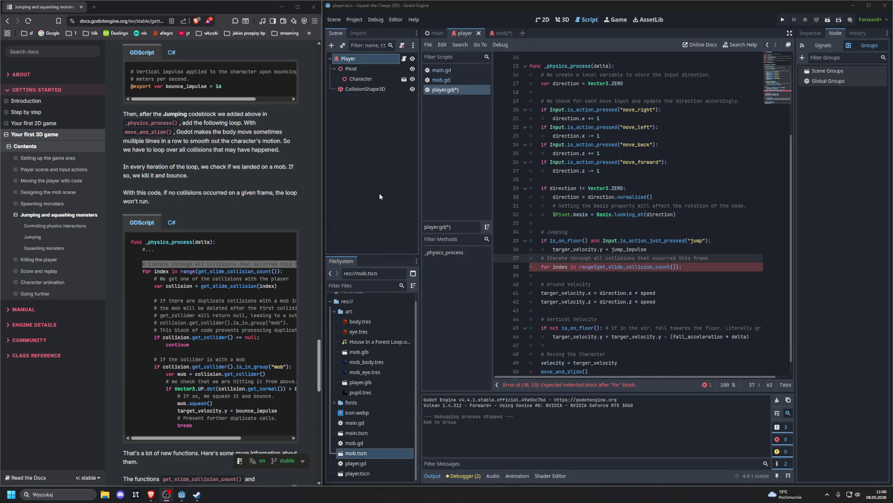
Step: Review the Input Map actions in Project Settings, then close the dialog
left_click(358, 20)
left_click(374, 29)
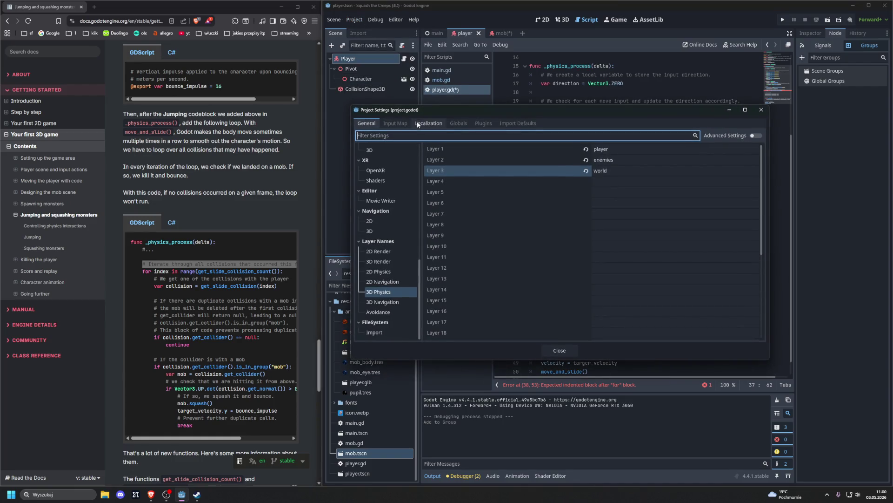
left_click(402, 124)
scroll(423, 169, "down", 1)
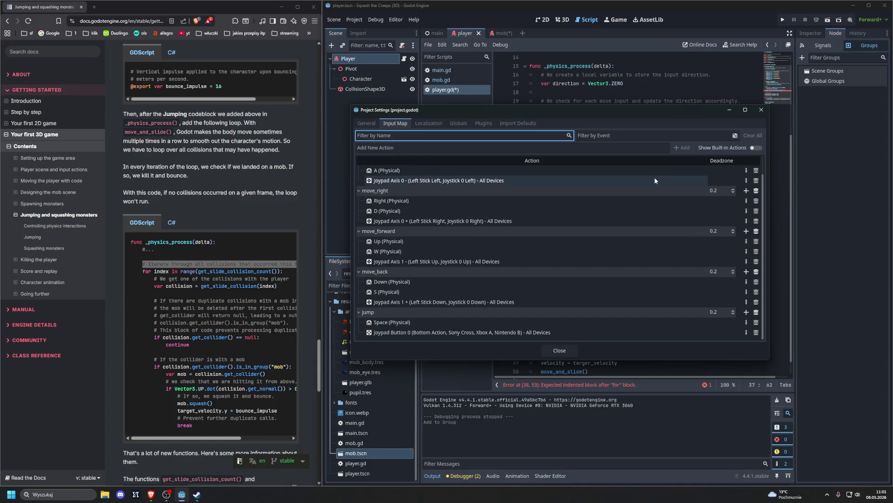
left_click(760, 108)
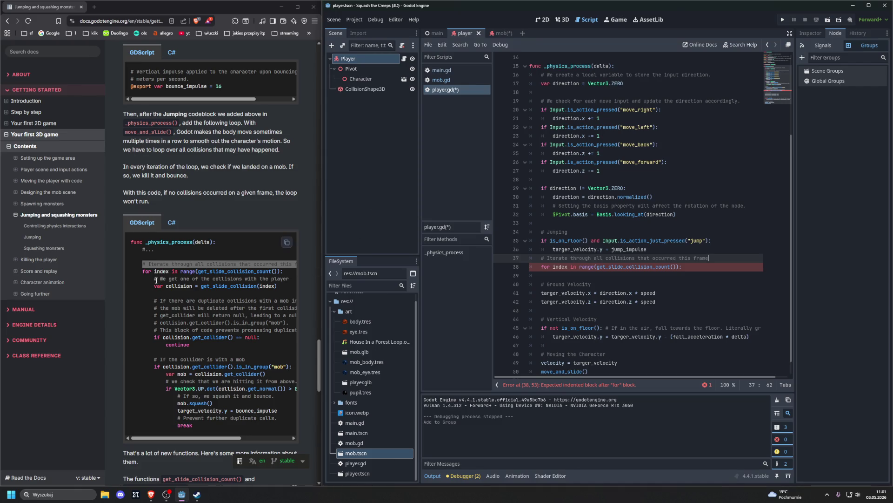
Step: Paste the docs' collision comment as the first indented line inside the for loop
left_click_drag(156, 280, 279, 282)
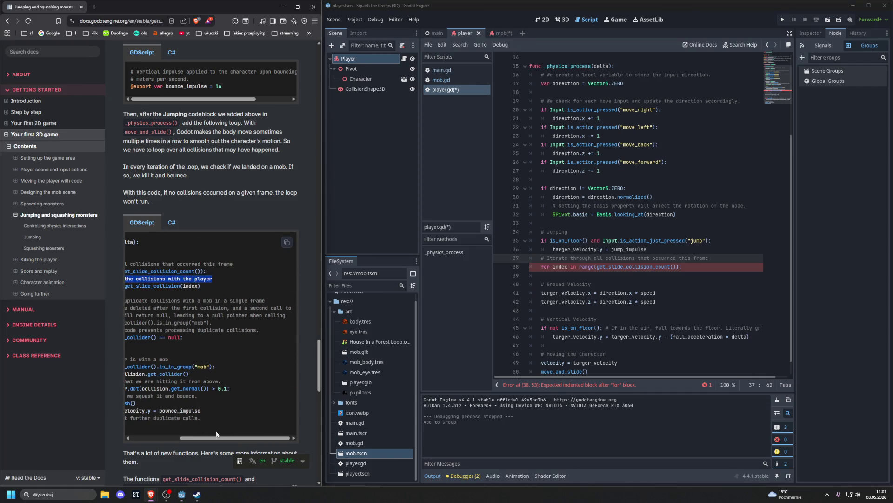
left_click(722, 270)
key("Return")
key("ctrl+v")
left_click_drag(242, 437, 194, 437)
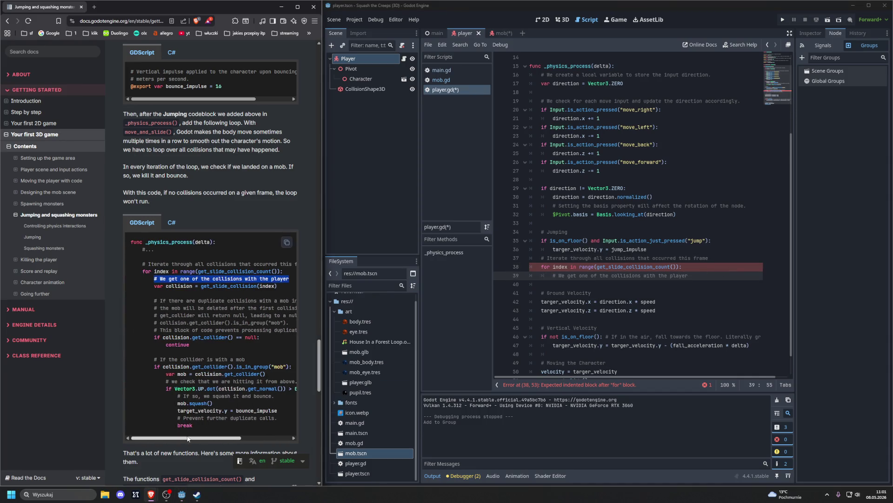
Step: Add 'var collision = get_slide_collision(index)' below the comment
left_click(691, 278)
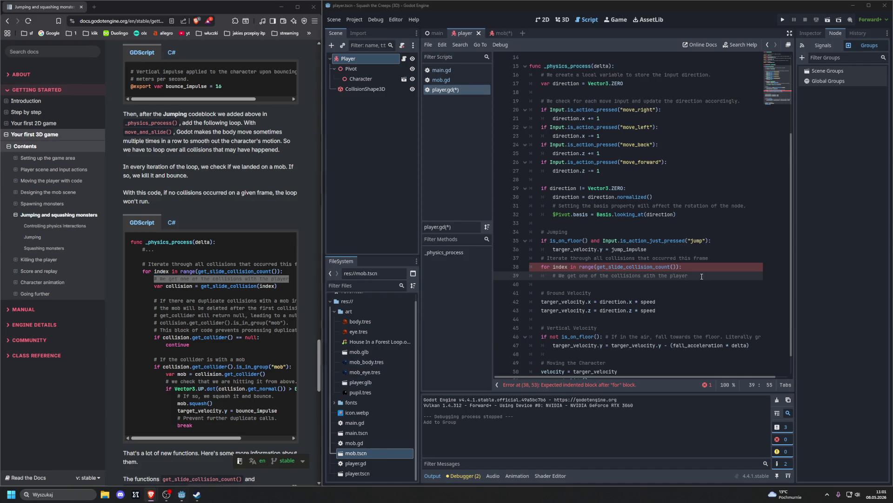
key("Return")
type("ar collision = ")
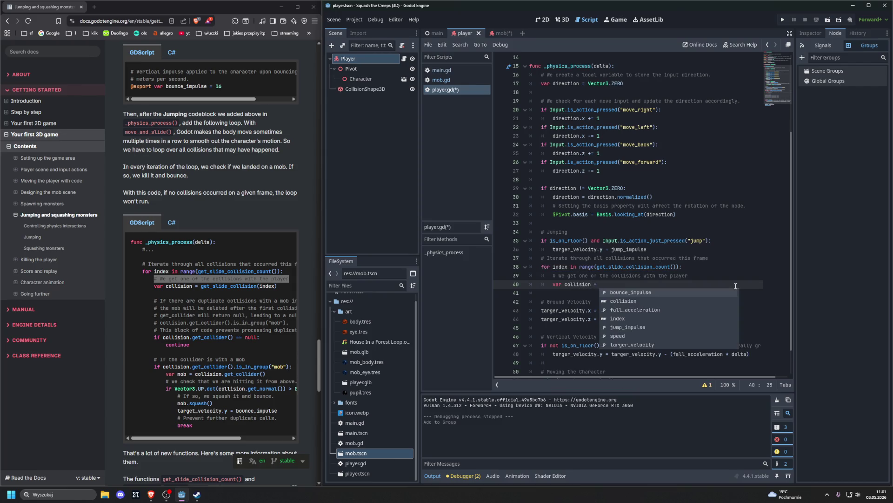
type("g")
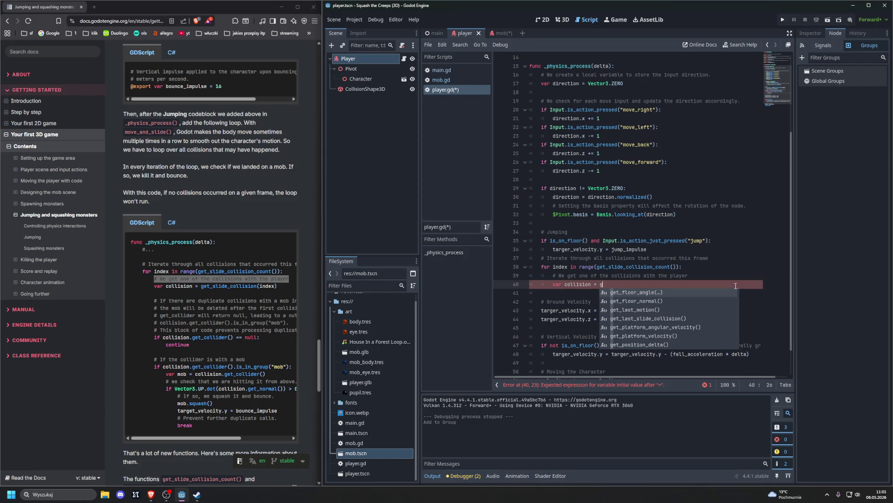
type("et_sli")
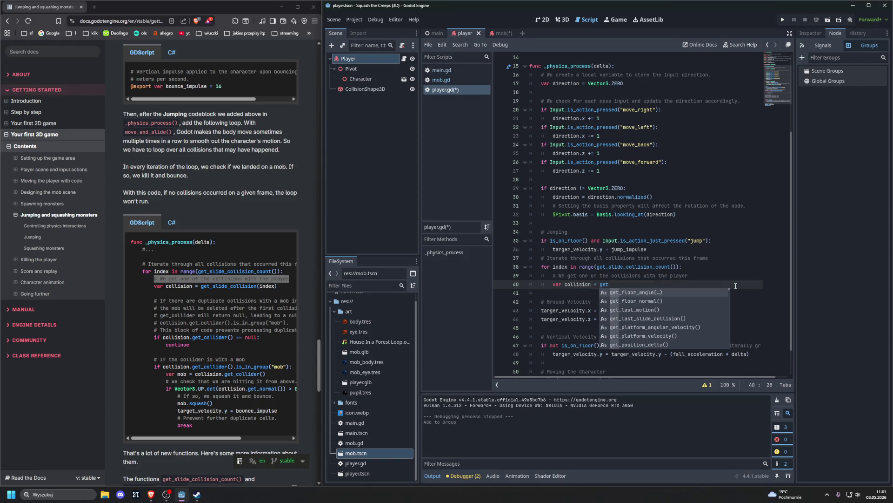
key("Return")
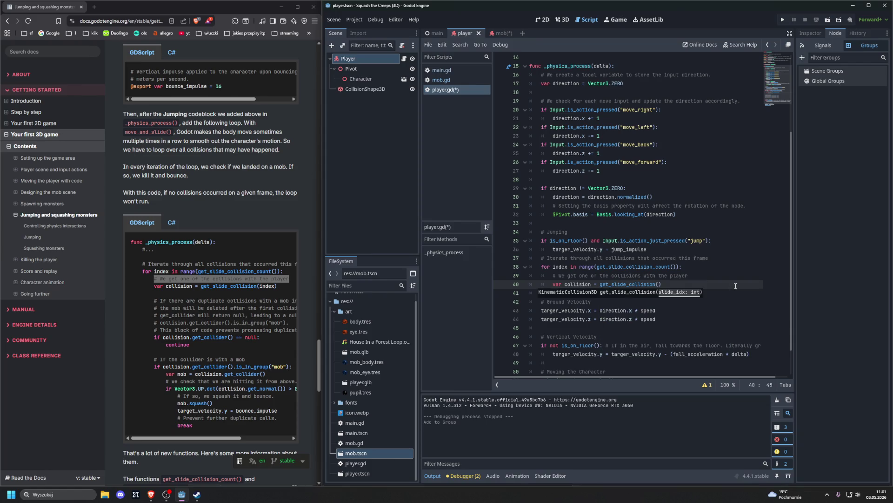
type("ind")
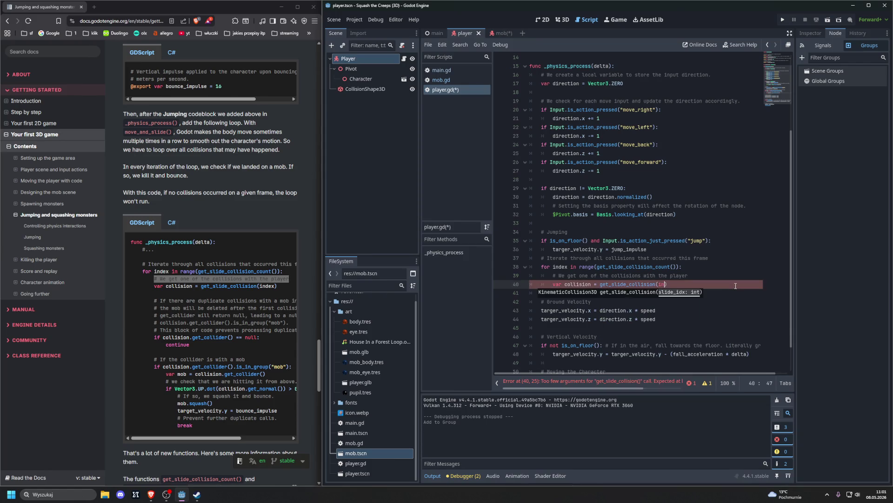
key("Return")
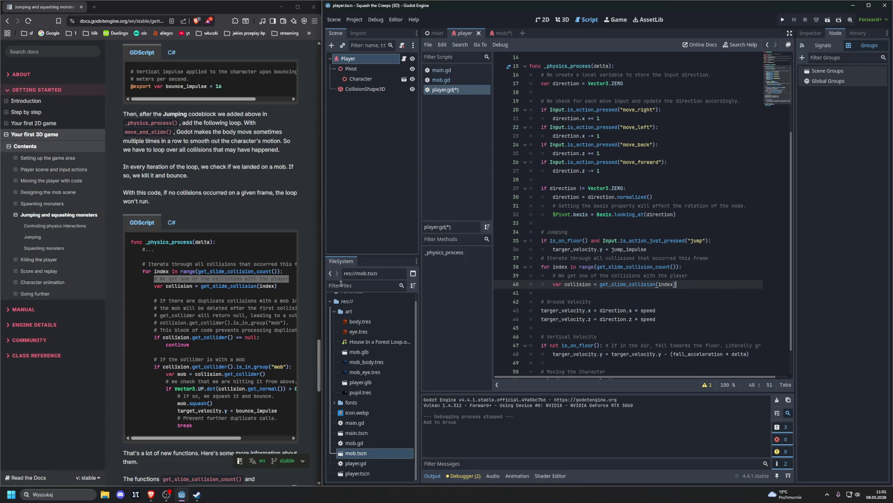
mouse_move(216, 437)
left_mouse_down()
mouse_move(268, 437)
mouse_move(213, 439)
left_mouse_up()
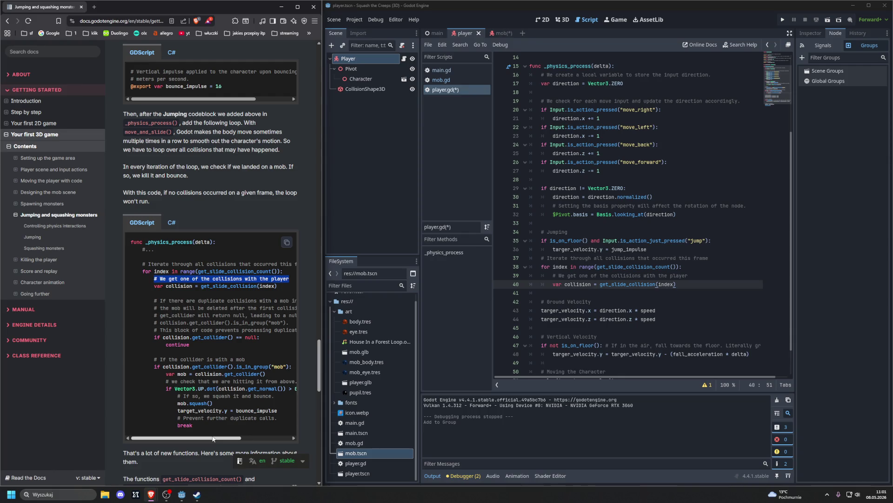
mouse_move(216, 439)
left_mouse_down()
mouse_move(273, 437)
mouse_move(230, 438)
left_mouse_up()
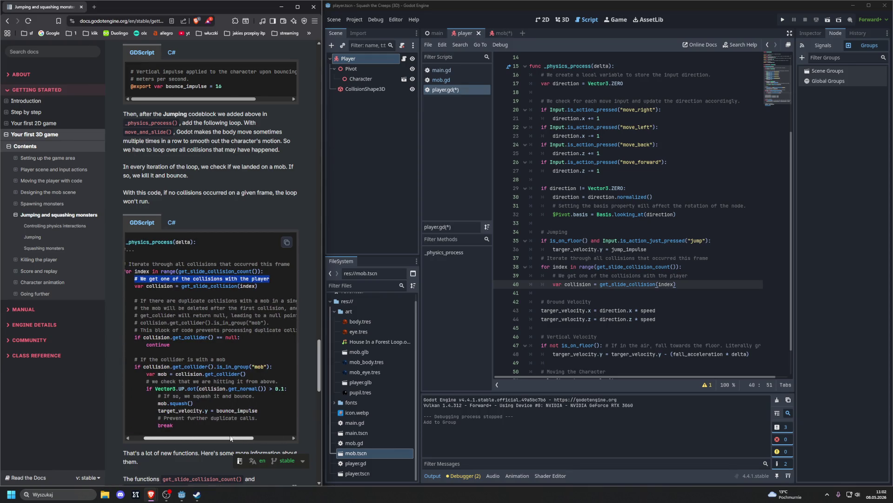
left_click_drag(231, 438, 218, 438)
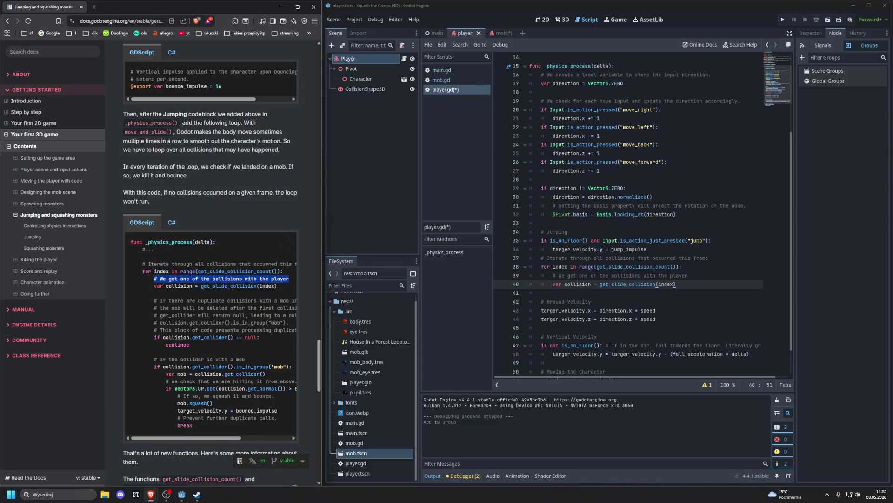
left_click(166, 494)
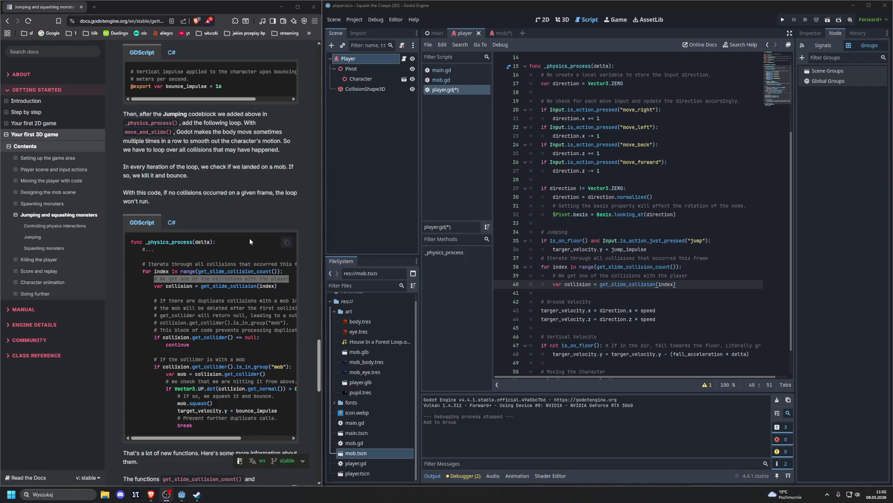
left_click_drag(178, 439, 190, 439)
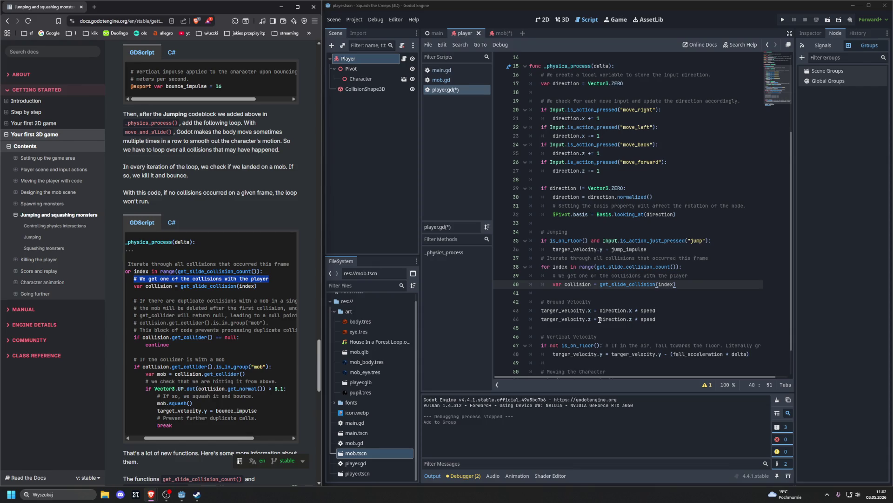
mouse_move(600, 320)
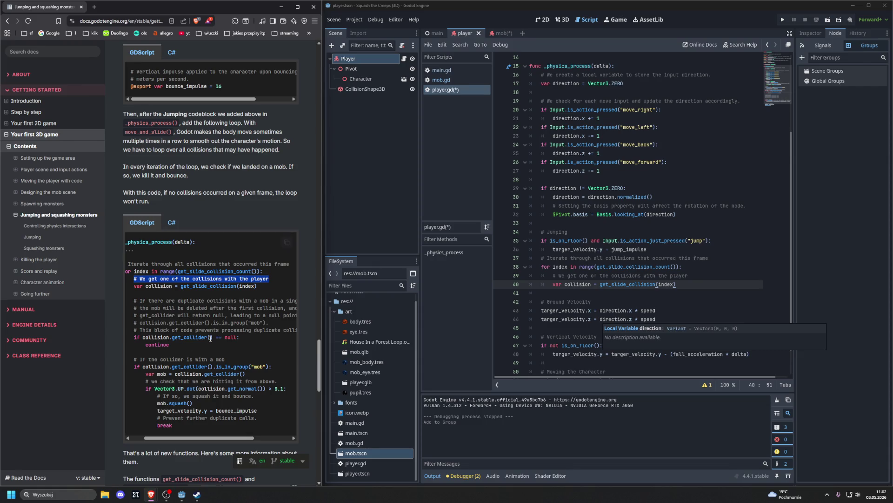
scroll(211, 344, "down", 1)
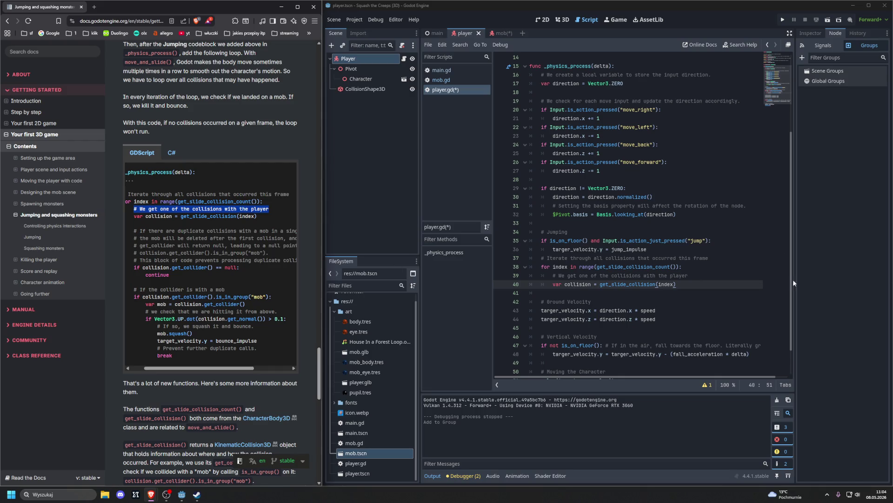
Step: Paste the five-line duplicate-mob-collision comment from the docs after line 40
mouse_move(135, 230)
left_mouse_down()
mouse_move(293, 241)
mouse_move(290, 262)
left_mouse_up()
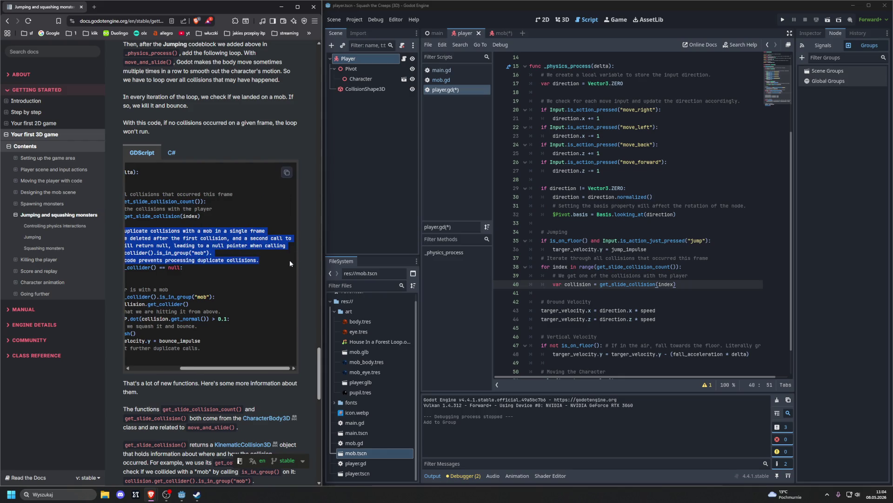
left_click(692, 287)
key("Return")
type("# If there are duplicate collisions with a mob in a single frame \t\t# the mob will be deleted after the first collision, and a second call \t\t# get_collider will return null, leading to a null pointer when calling \t\t# collision.get_collider().is_in_group(\"mob\"). \t\t# This block of code prevents processing duplicate collisions.")
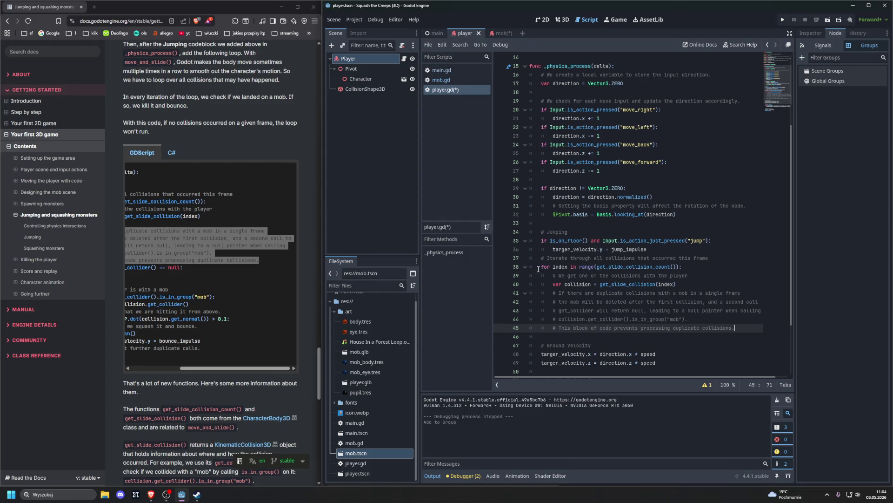
mouse_move(609, 268)
scroll(682, 312, "down", 2)
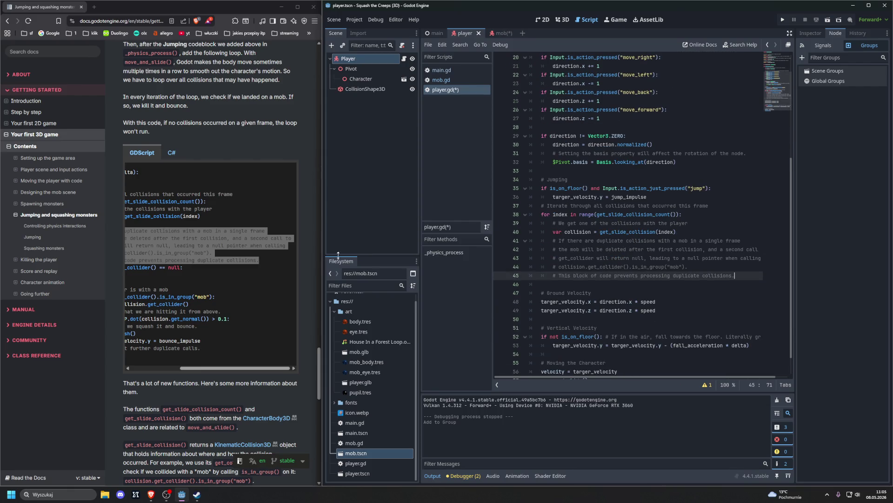
left_click_drag(231, 367, 182, 368)
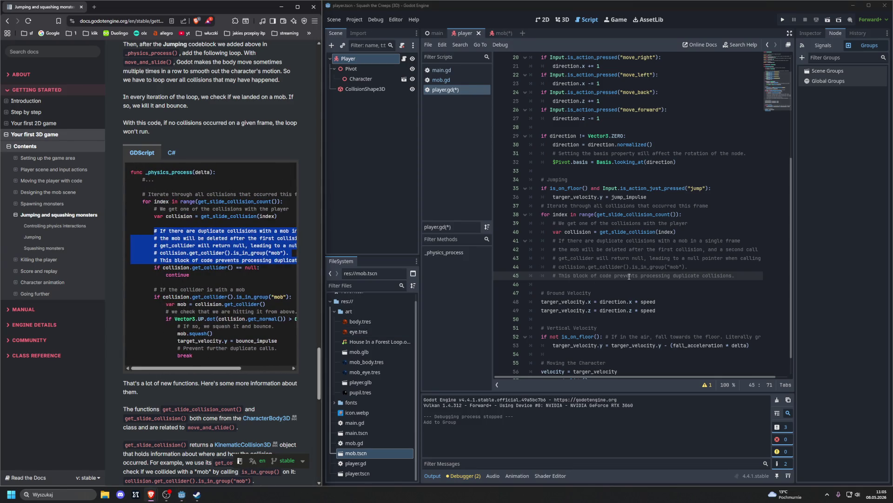
Step: Write the condition 'if collision.get_collider() == null:' below the comments
left_click(745, 275)
key("Return")
type("collision")
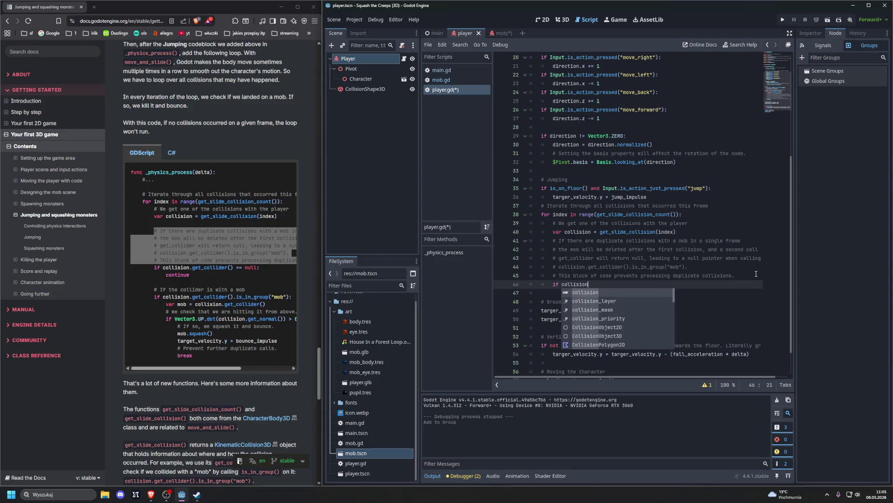
type(".g")
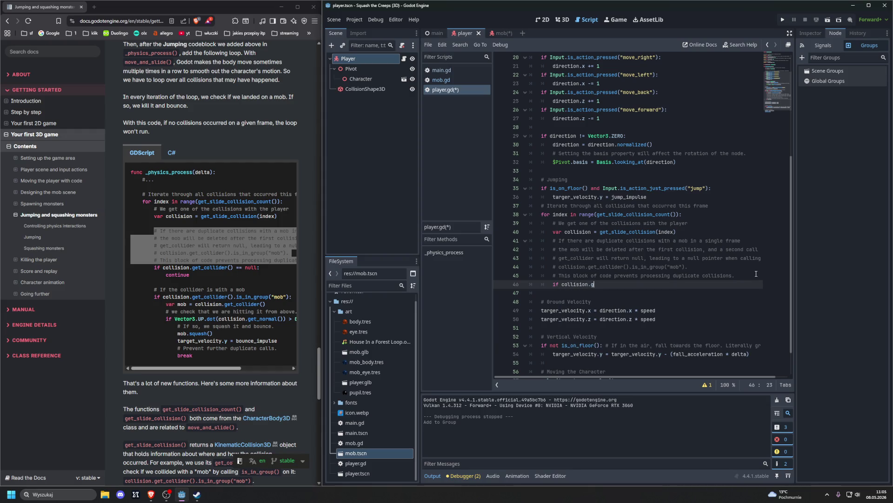
key("BackSpace")
key("BackSpace")
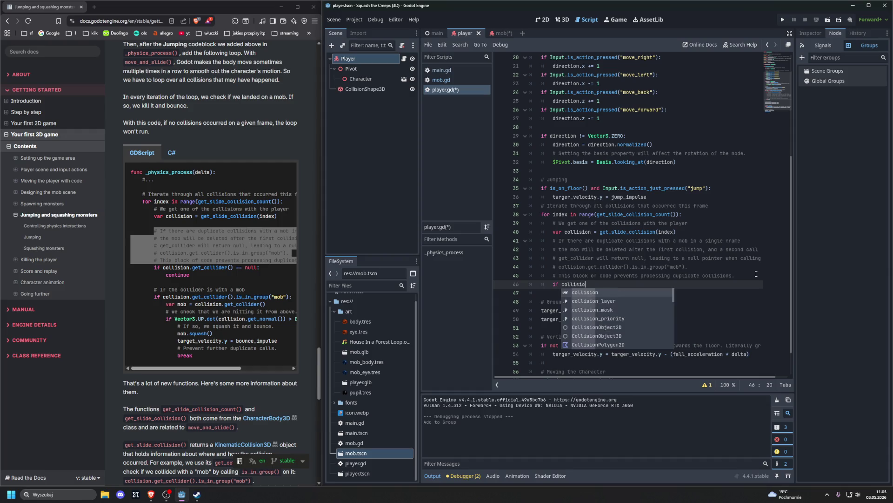
type("n.ge")
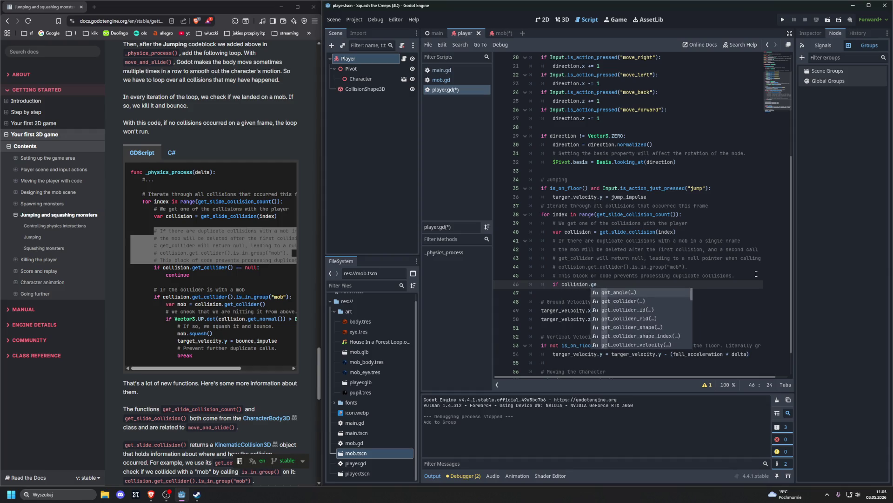
key("Down")
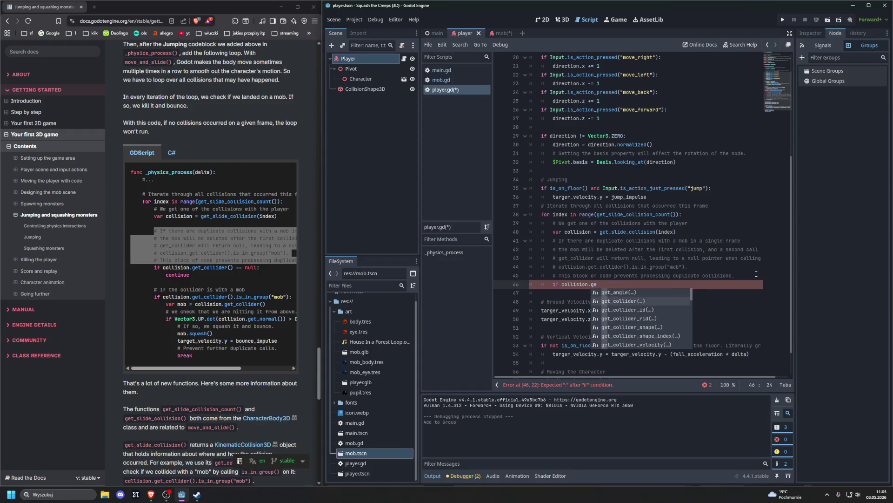
key("Return")
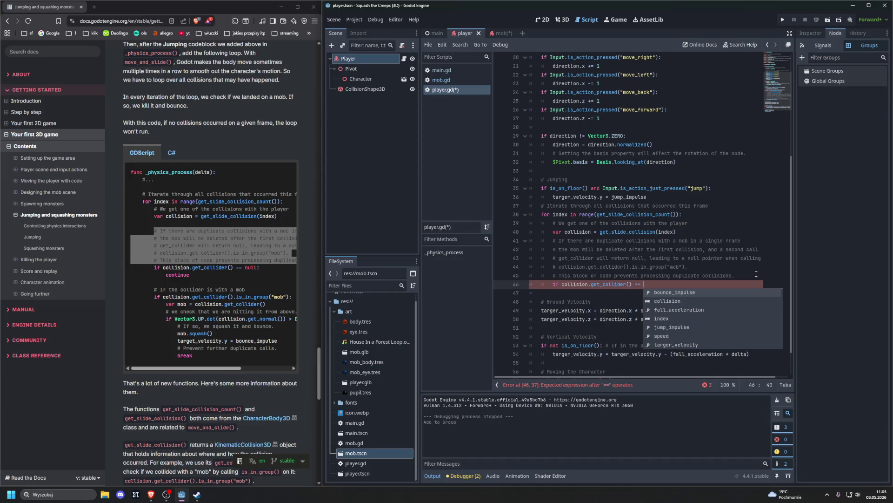
type("null")
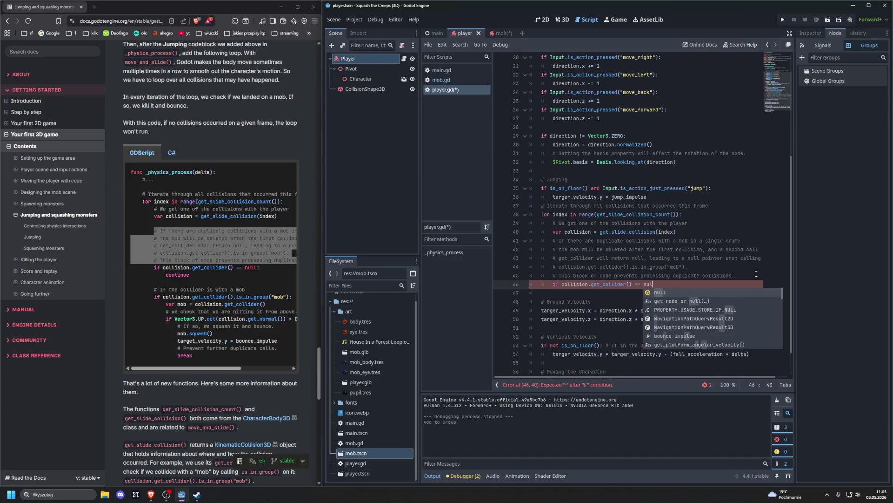
key("Return")
key("BackSpace")
type(":")
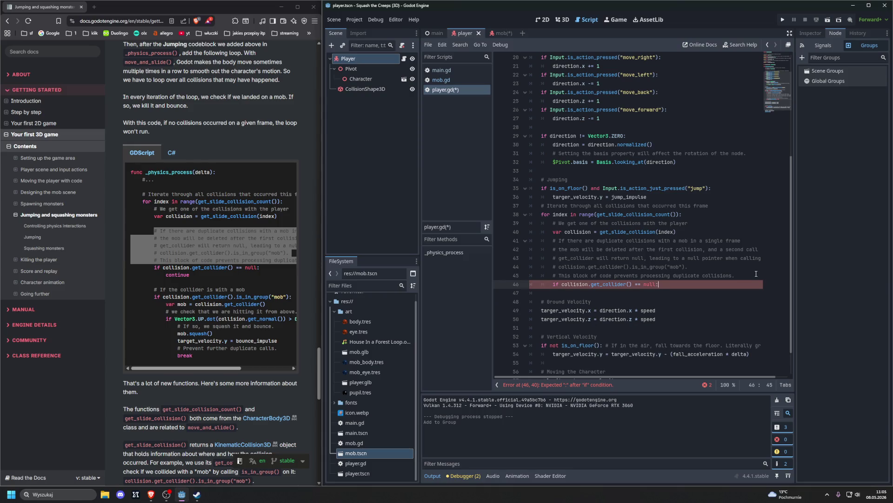
Step: Add an indented continue on line 47 under the null check
key("Return")
type("con")
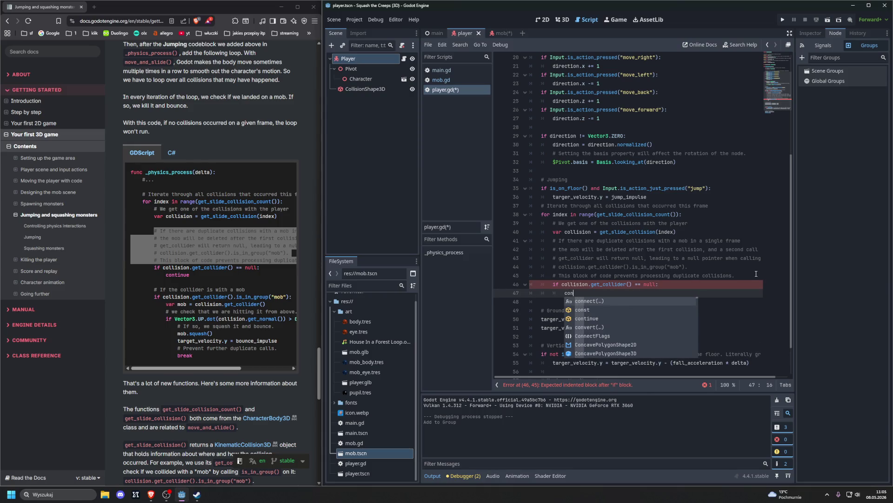
key("Down")
key("Down")
key("Return")
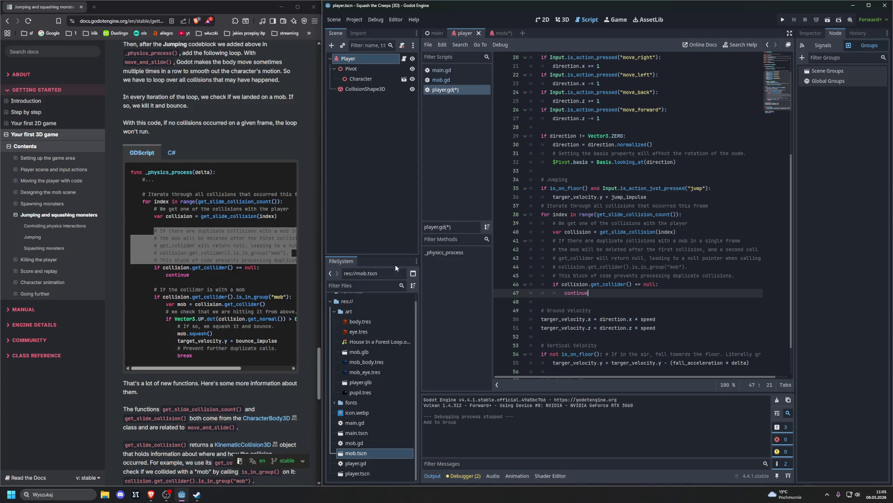
scroll(194, 326, "down", 1)
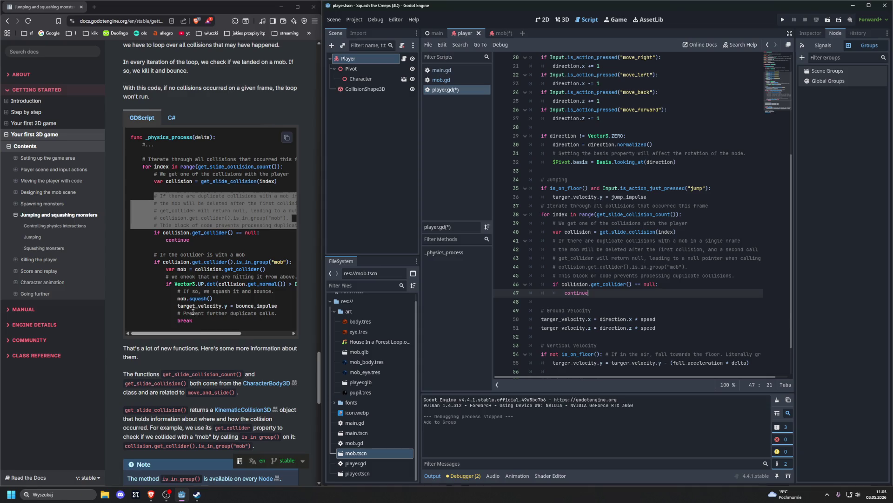
scroll(194, 333, "down", 5)
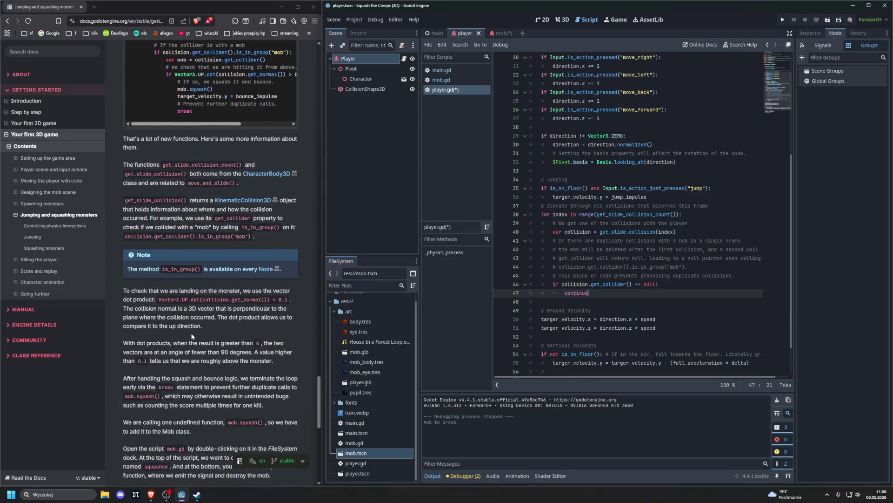
scroll(187, 333, "down", 10)
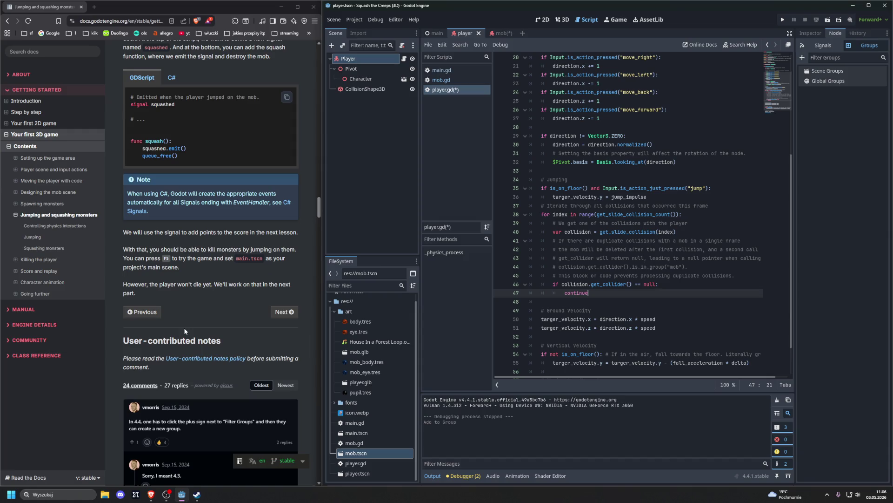
scroll(184, 331, "up", 12)
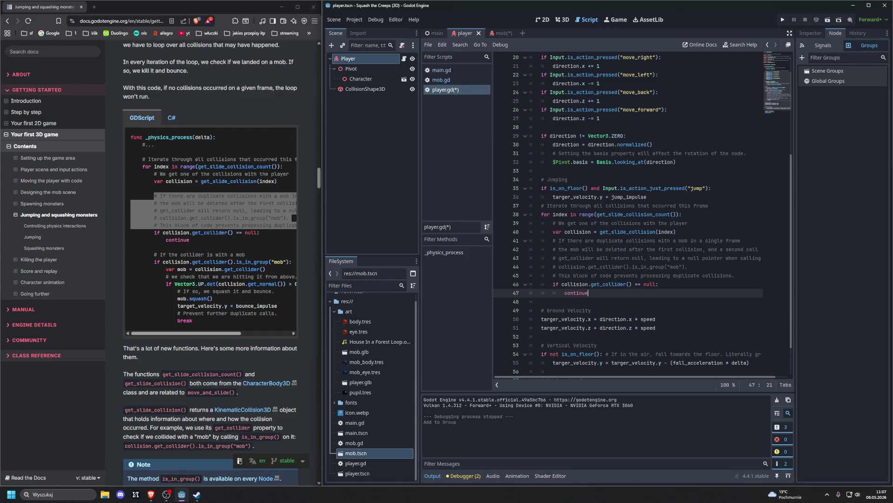
key("alt+Tab")
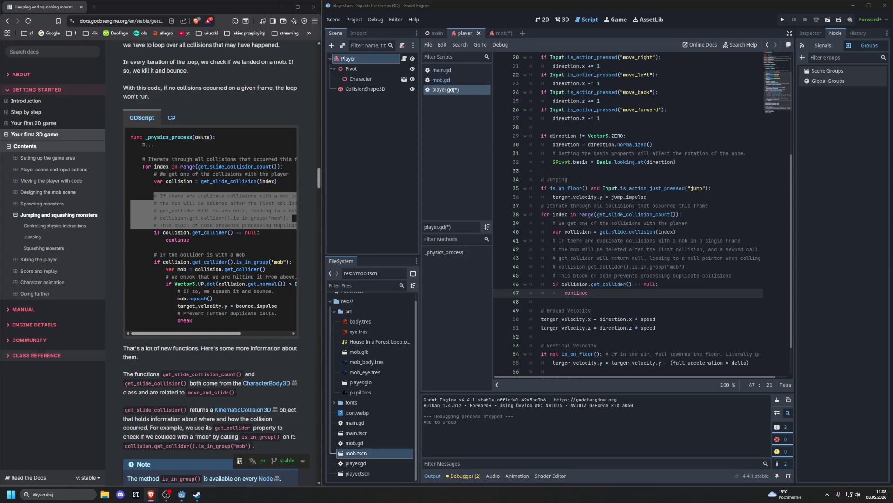
scroll(167, 241, "down", 1)
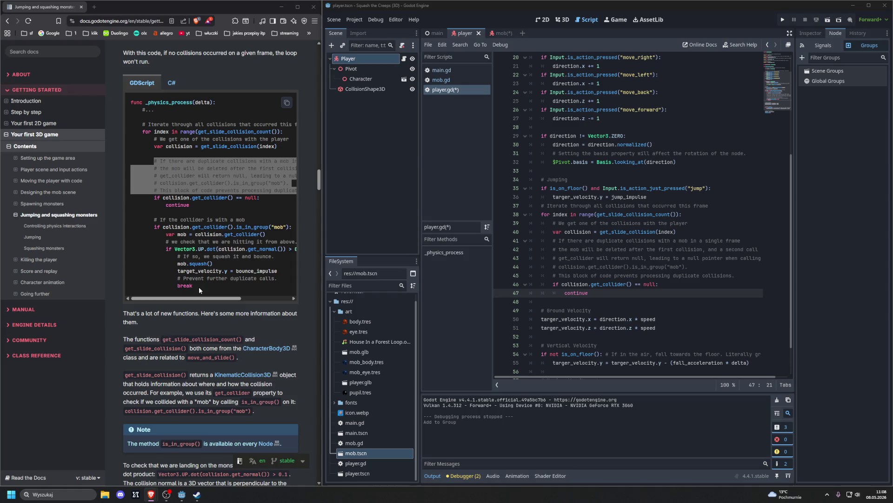
left_click_drag(202, 299, 207, 301)
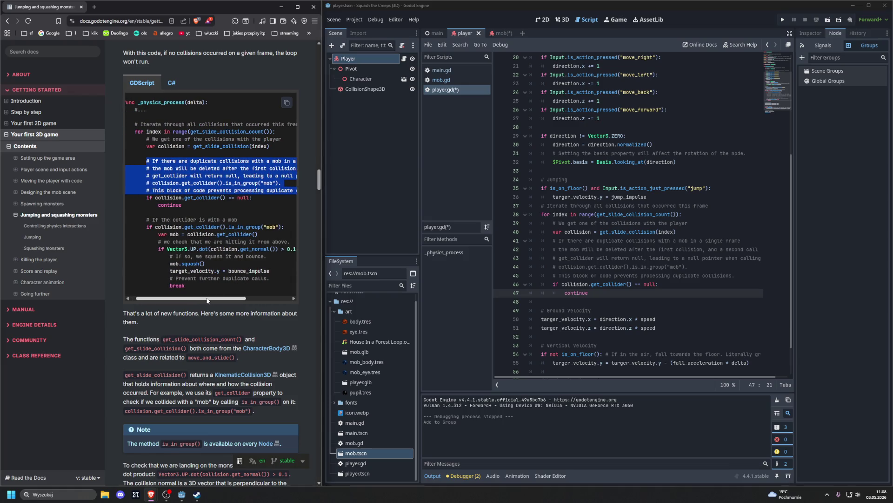
left_click_drag(147, 219, 255, 225)
key("ctrl+c")
Step: Paste the '# If the collider is with a mob' comment one indent level out, below continue
left_click(644, 296)
key("Return")
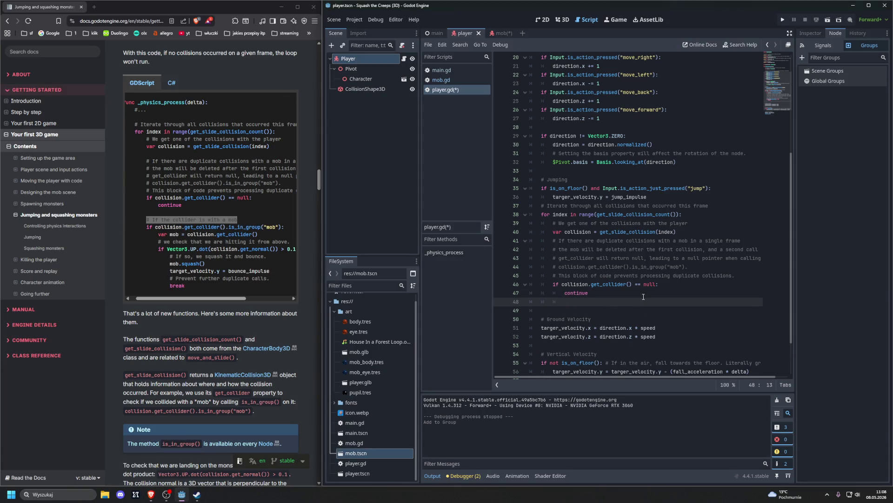
key("BackSpace")
key("ctrl+v")
key("Return")
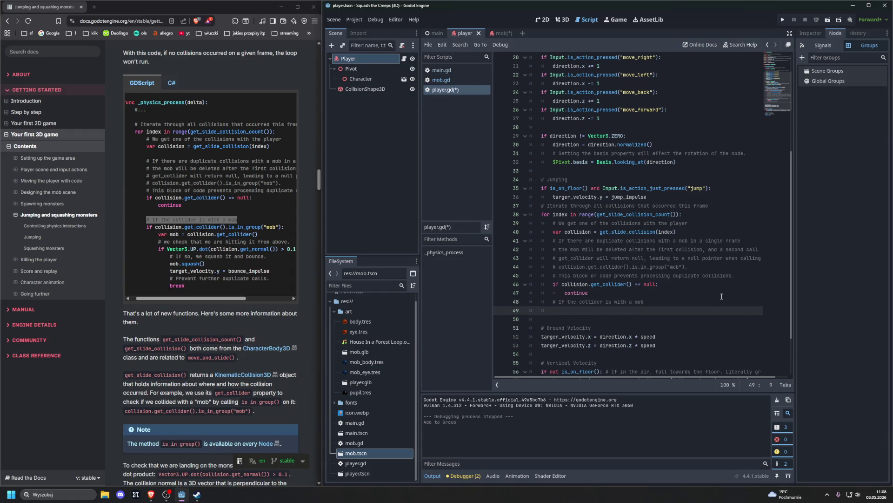
Step: Type 'if collision.get_collider().is_in_group("mob"):' and start its indented body
type("if collision.")
type("g")
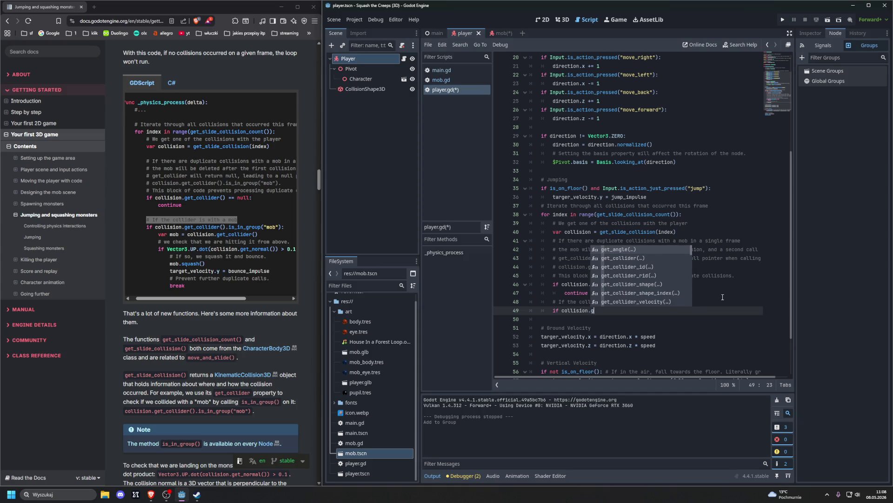
key("Down")
key("Return")
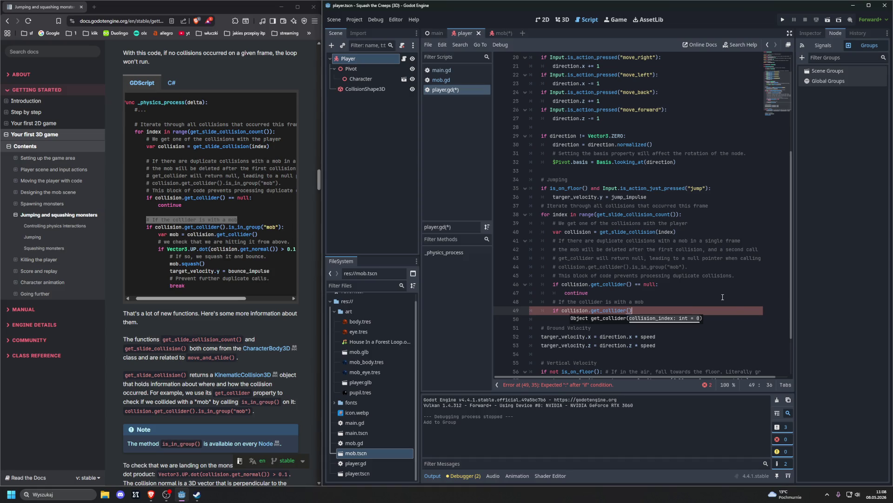
type(".is")
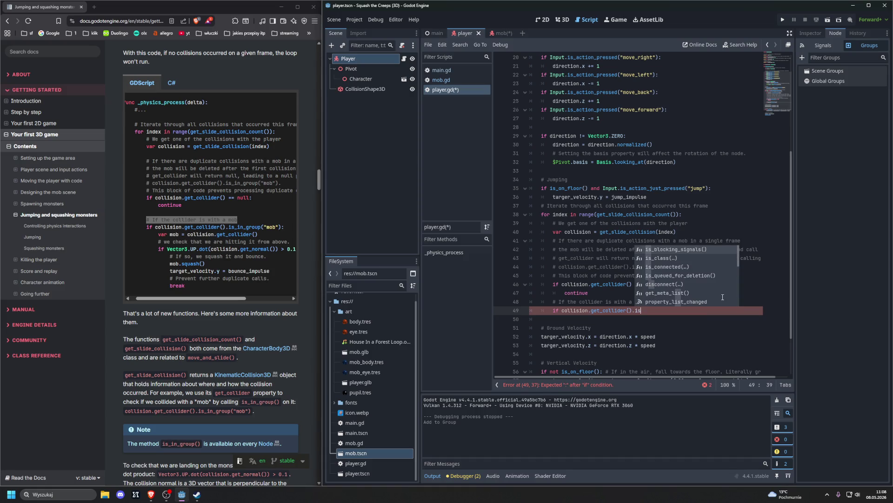
type("_in")
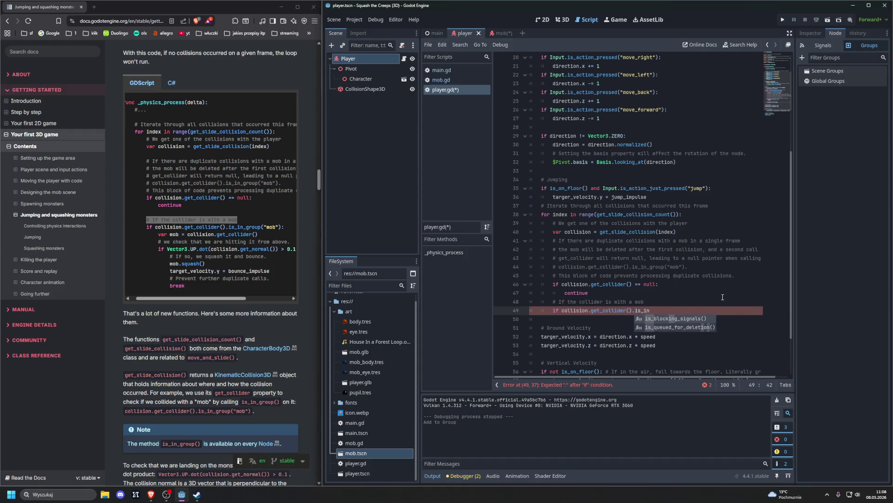
type("_group")
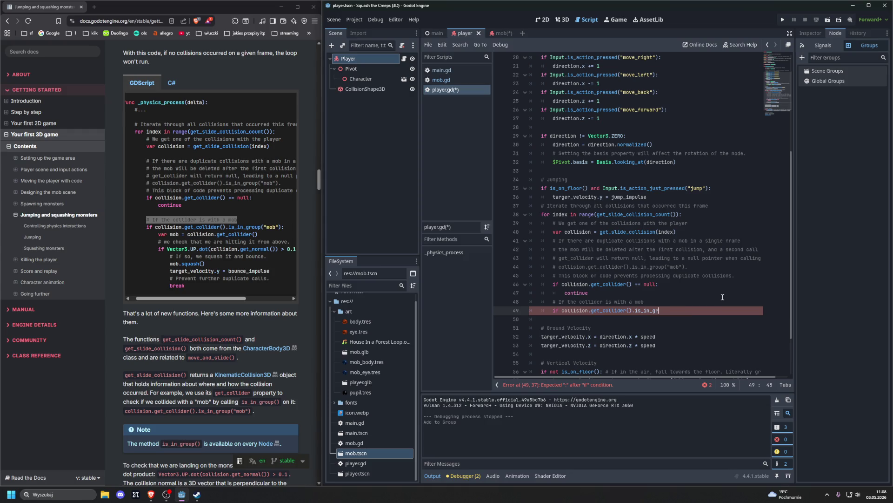
type("(")
type("\"mob\"):")
key("Return")
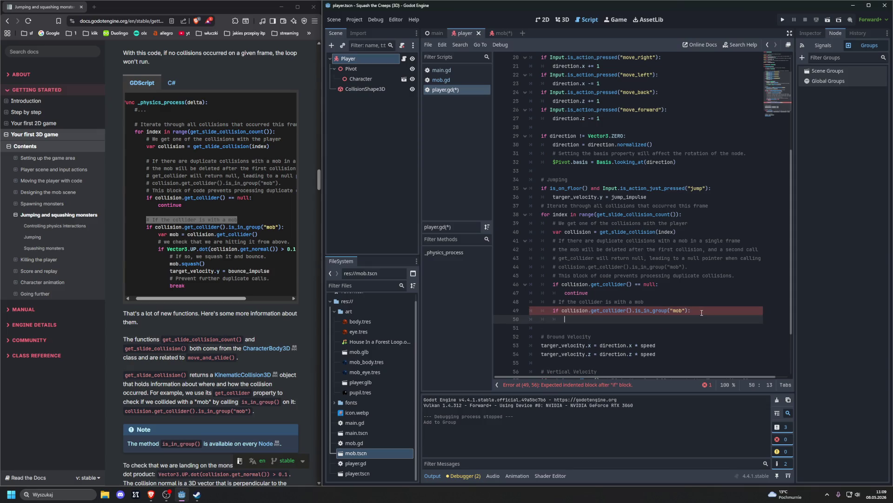
Step: Write 'var mob = collision.get_collider()' on line 50 and start a new line below
type("var mob ")
type("= c")
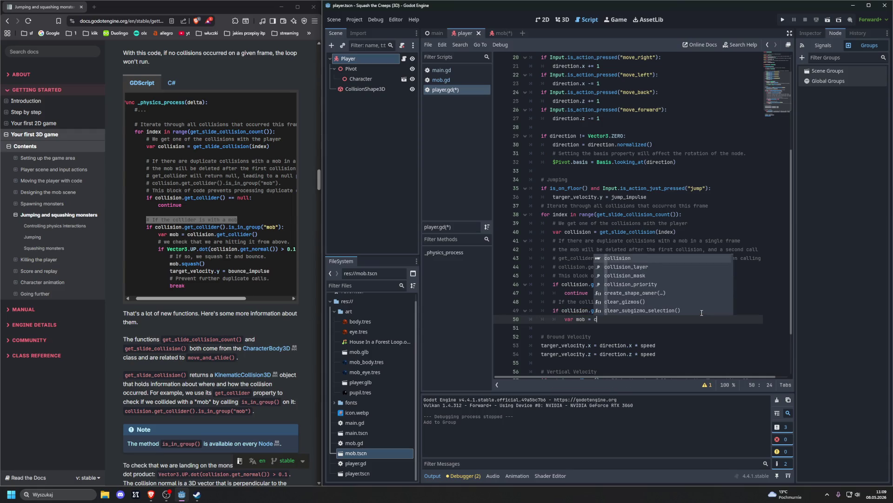
type("ollision.g")
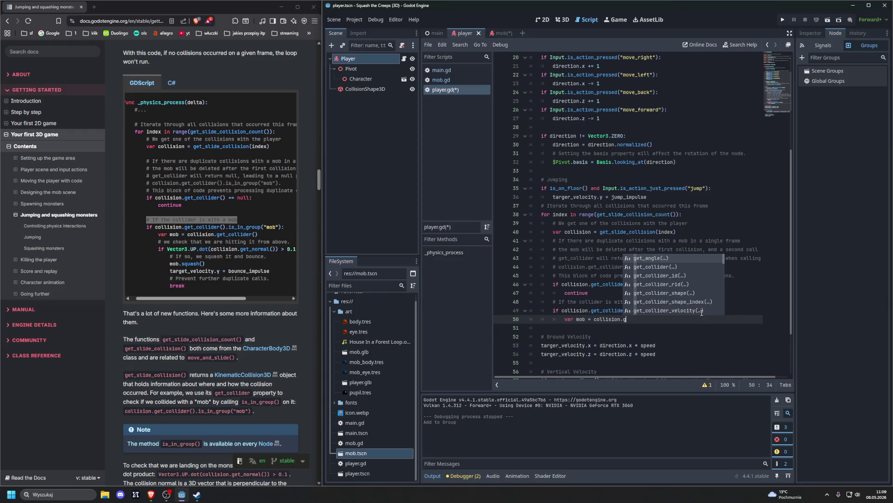
key("Down")
key("Return")
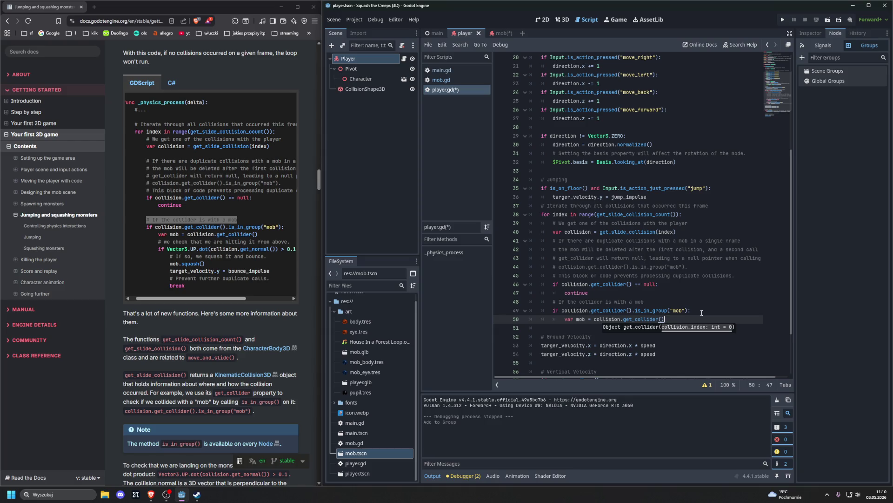
key("Return")
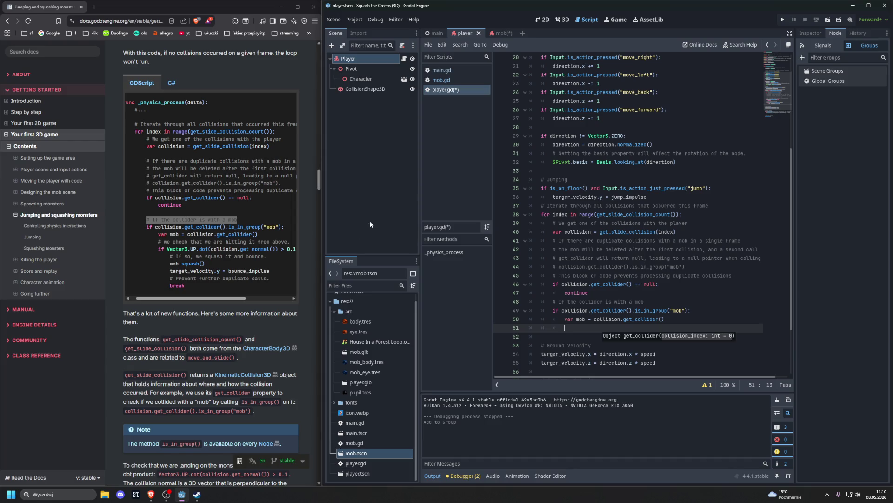
Step: Paste the docs comment about hitting the mob from above onto line 51, one indent shallower
mouse_move(164, 241)
left_mouse_down()
mouse_move(197, 243)
mouse_move(188, 242)
left_mouse_up()
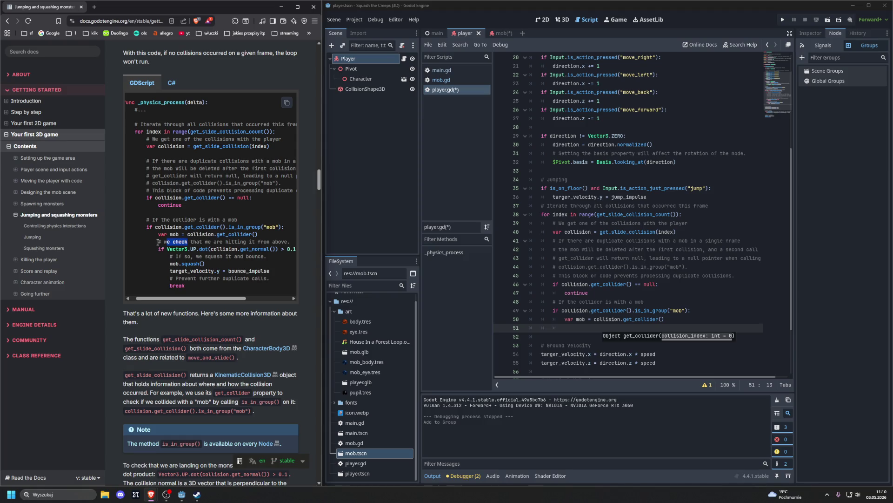
left_click(158, 242)
left_click_drag(294, 242, 152, 242)
key("ctrl+c")
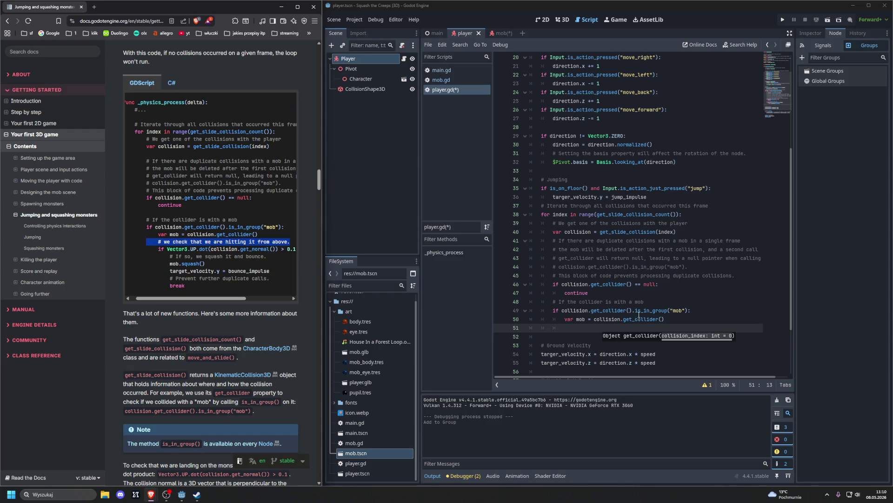
left_click(685, 328)
key("ctrl+v")
key("Return")
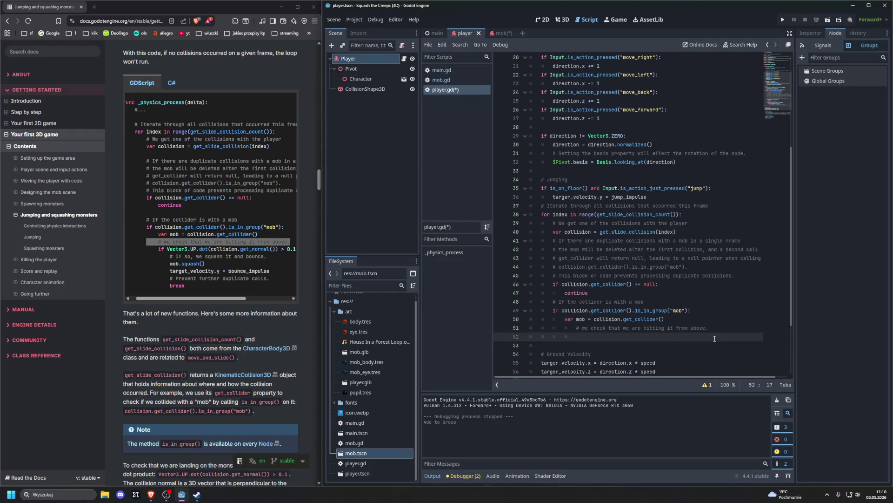
left_click(577, 328)
key("BackSpace")
left_click(602, 339)
Step: Begin line 52 as 'if Vector3' using autocomplete
type("if V")
key("Escape")
type("ect")
key("Down")
key("Down")
key("Return")
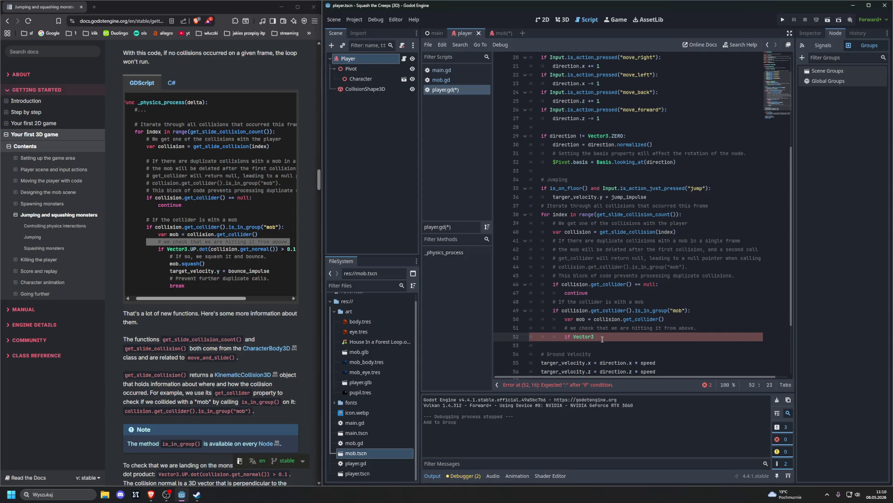
Step: Write 'if Vector3.UP.dot(collision.get_normal()) > 0.1:' with mob.squash() indented beneath it
type("UP")
type(".")
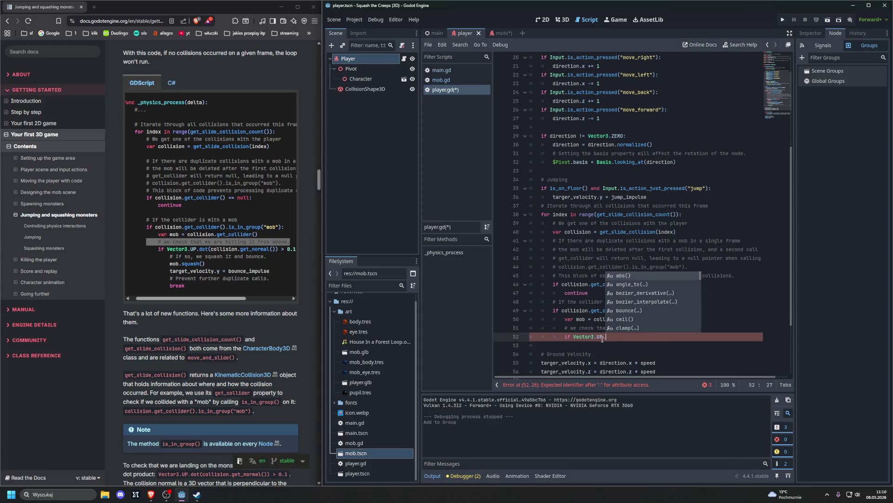
type("dot(")
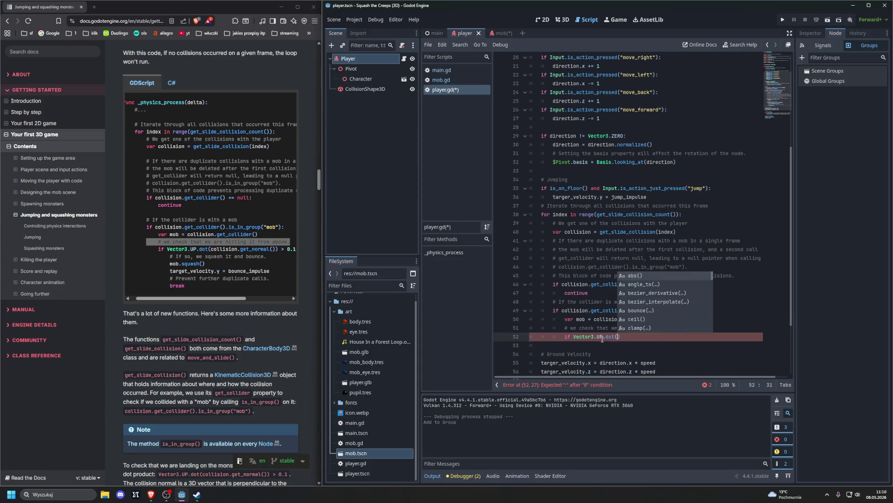
type("collision")
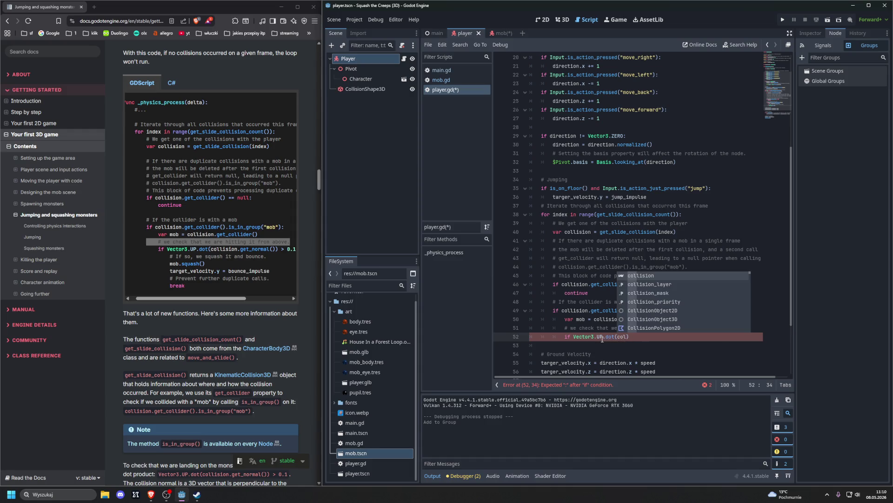
type(".ge")
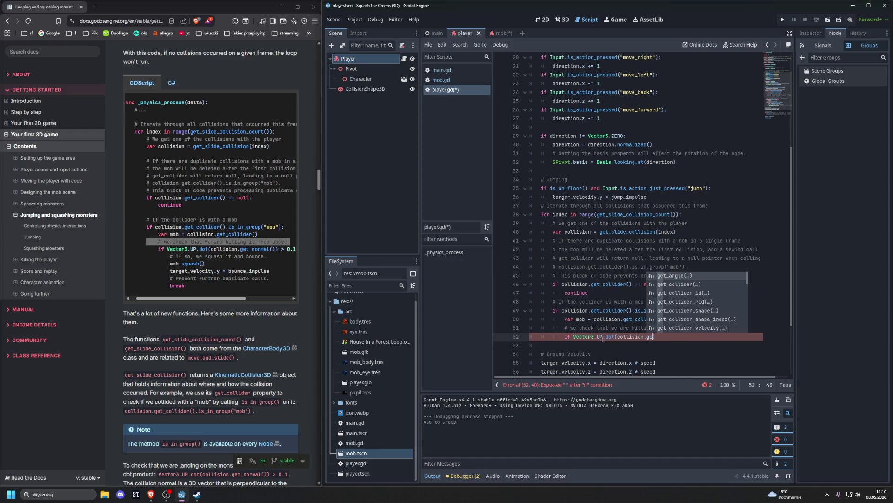
type("t")
type("_no")
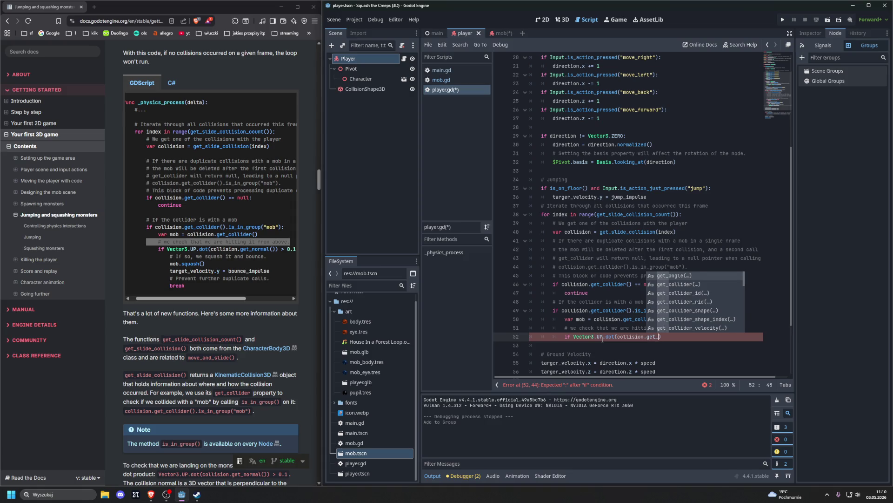
key("Return")
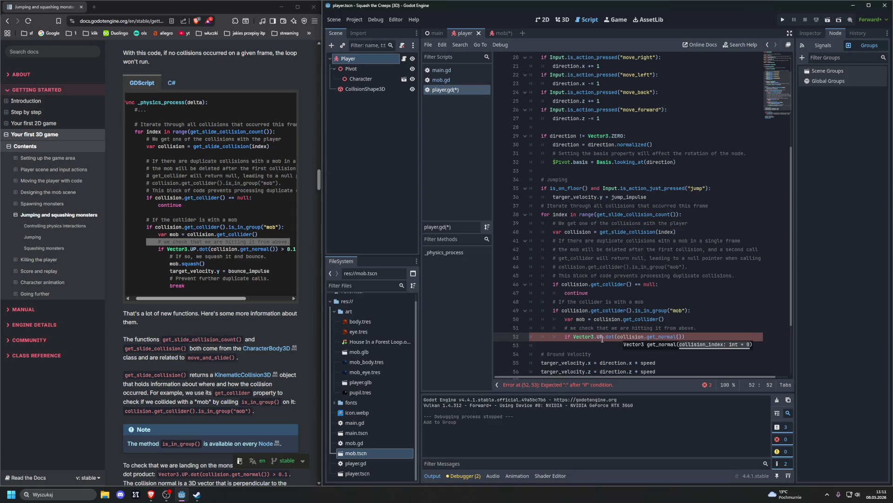
key("End")
type(">")
mouse_move(197, 298)
left_mouse_down()
mouse_move(214, 301)
mouse_move(192, 301)
left_mouse_up()
left_click(700, 336)
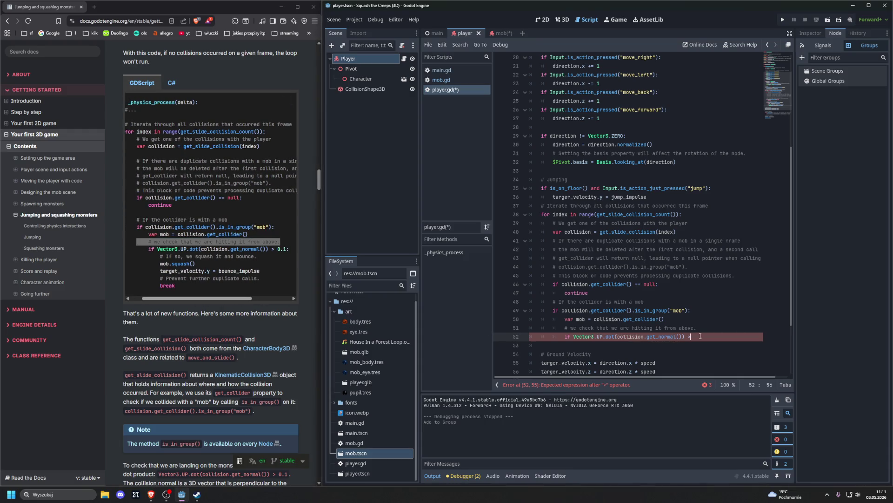
type("0.1 ")
type(":")
key("Return")
type("mob")
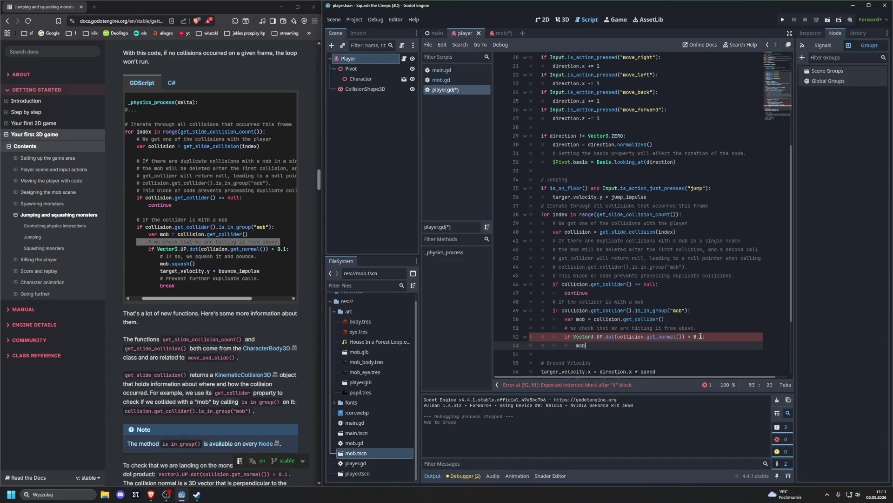
type("/")
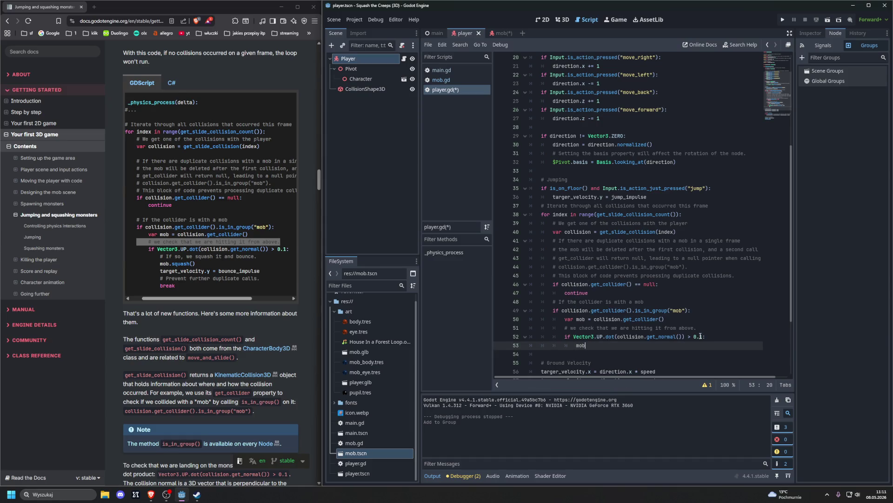
type(".sq")
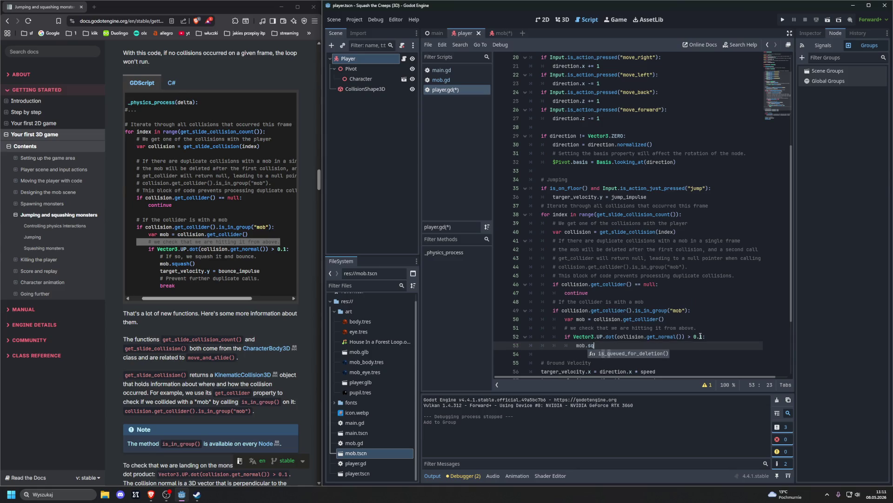
type("uash(")
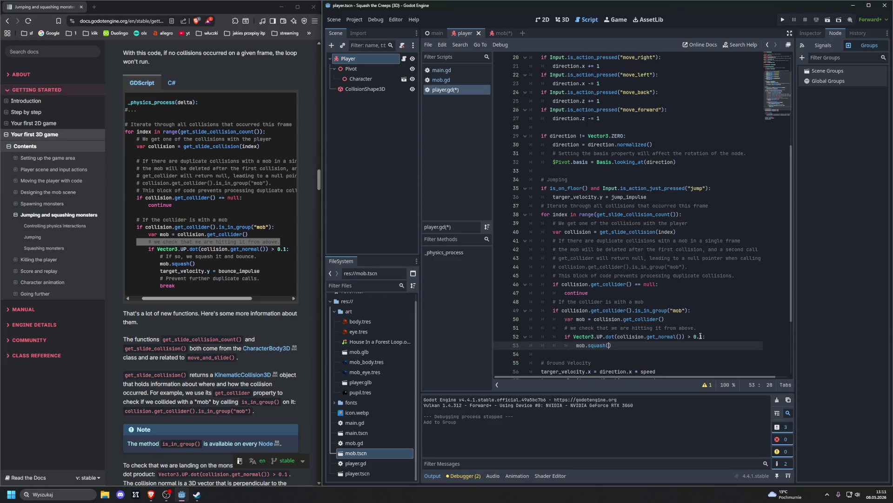
left_click(597, 345)
Step: Paste the tutorial's squash-and-bounce comment onto line 53 under the condition
left_click(712, 337)
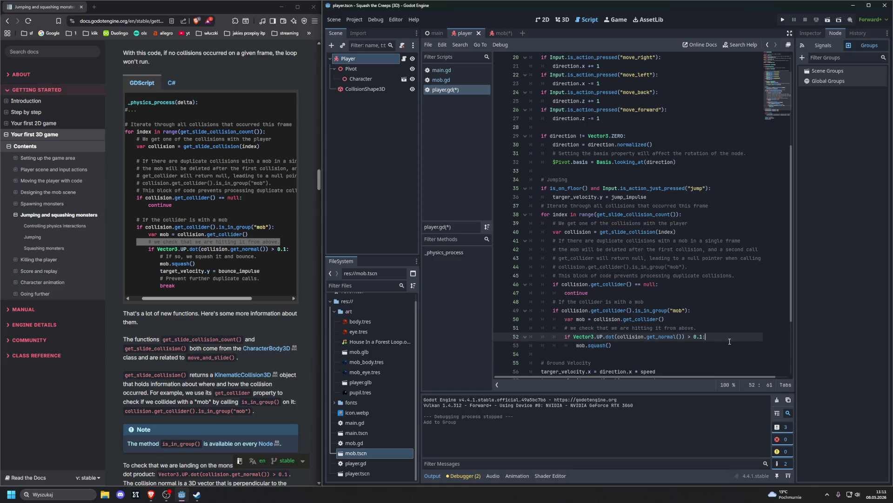
left_click(160, 260)
left_click_drag(256, 256, 154, 254)
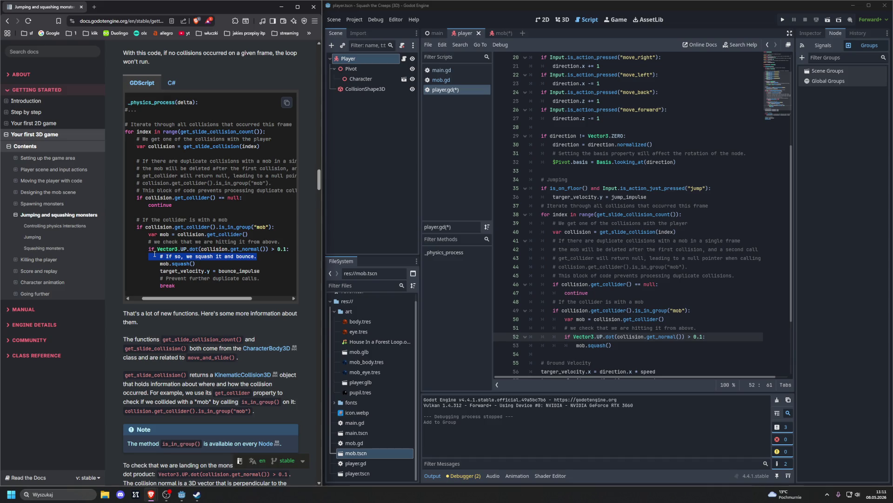
left_click(724, 337)
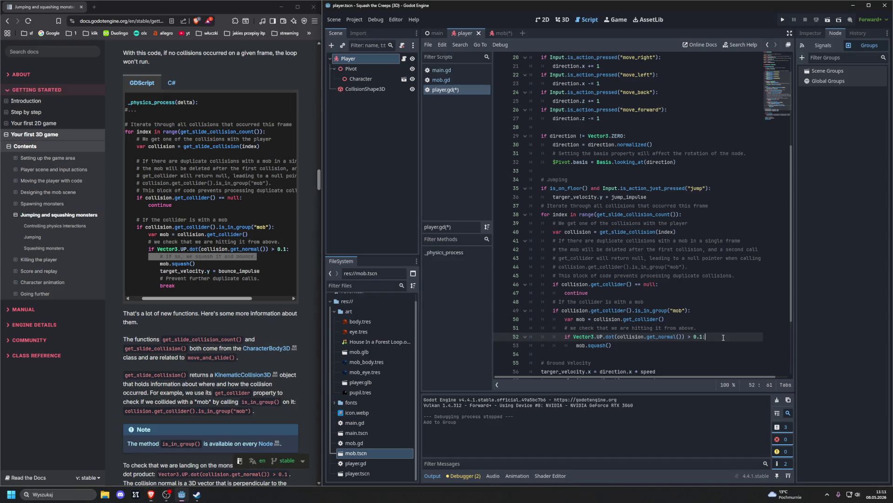
key("Return")
key("ctrl+v")
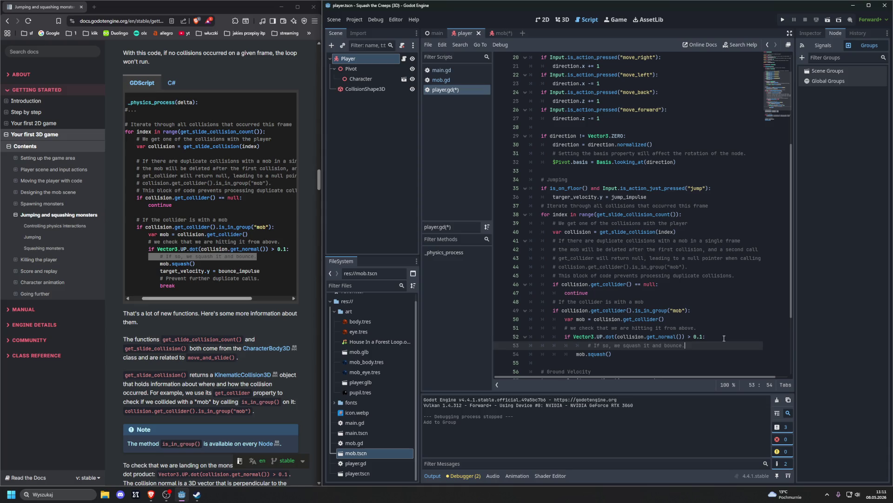
key("shift+Tab")
Step: Add 'target_velocity.y = bounce_impulse' on a new line after mob.squash()
left_click(645, 353)
scroll(646, 352, "down", 4)
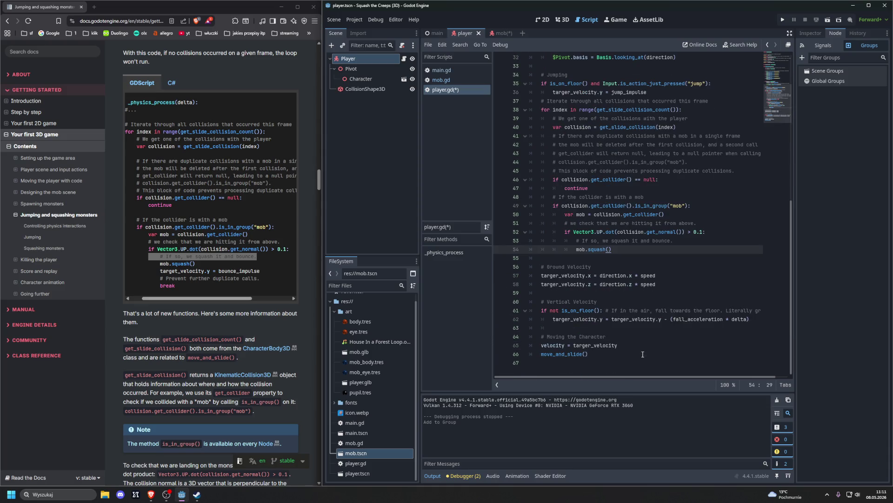
scroll(266, 264, "down", 1)
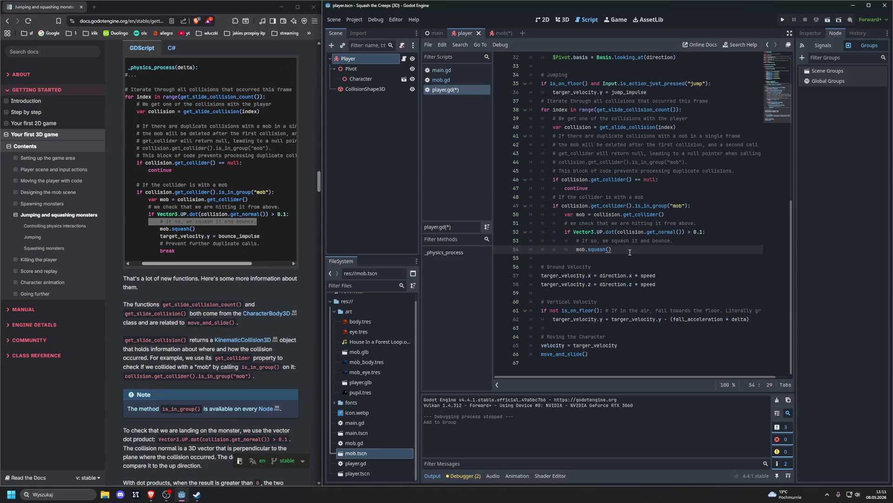
key("Return")
type("tar")
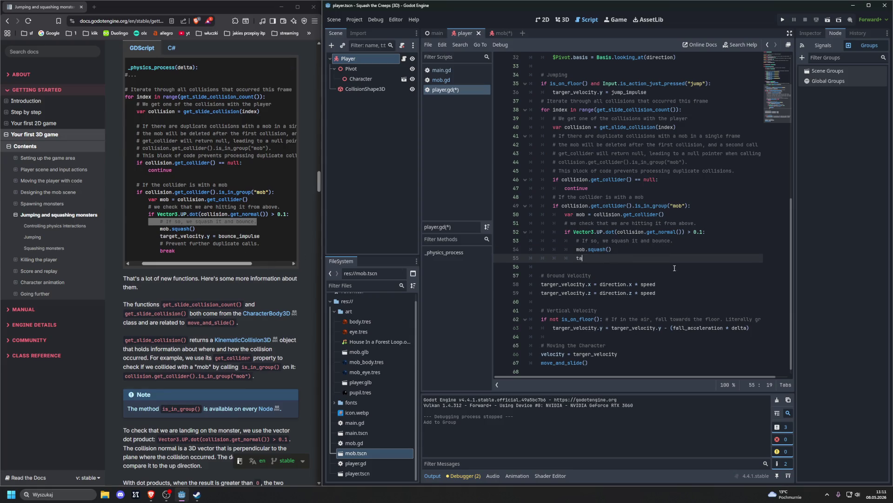
key("Return")
type("/y")
key("BackSpace")
key("BackSpace")
type(".y")
type(" = bou")
key("Return")
Step: Paste the duplicate-calls comment and break after the bounce line
left_click_drag(178, 243, 184, 253)
left_click(168, 248)
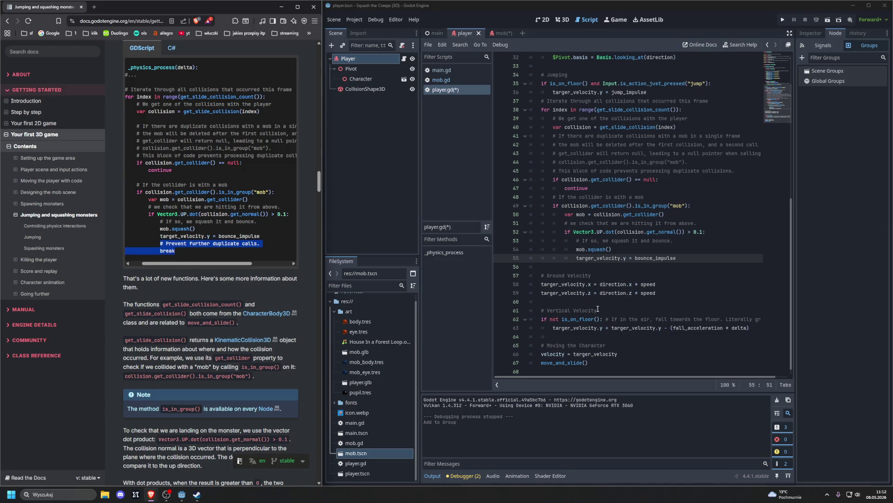
left_click(677, 261)
key("Return")
key("ctrl+v")
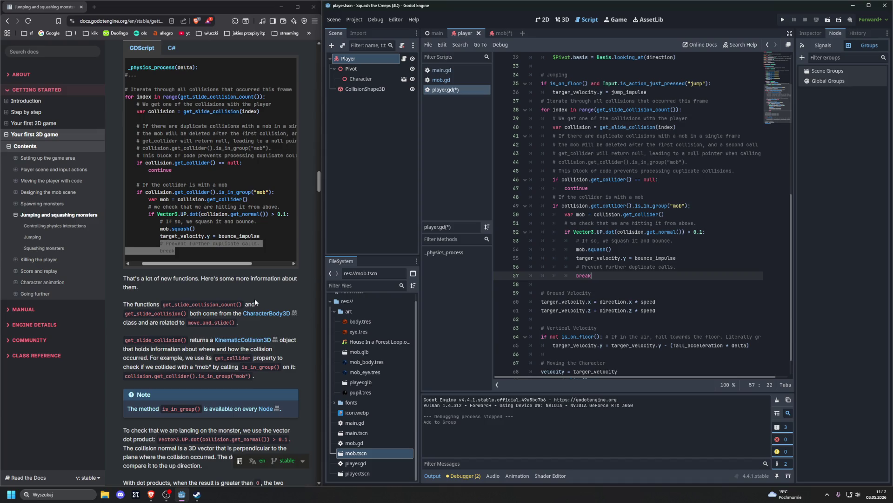
key("alt+Tab")
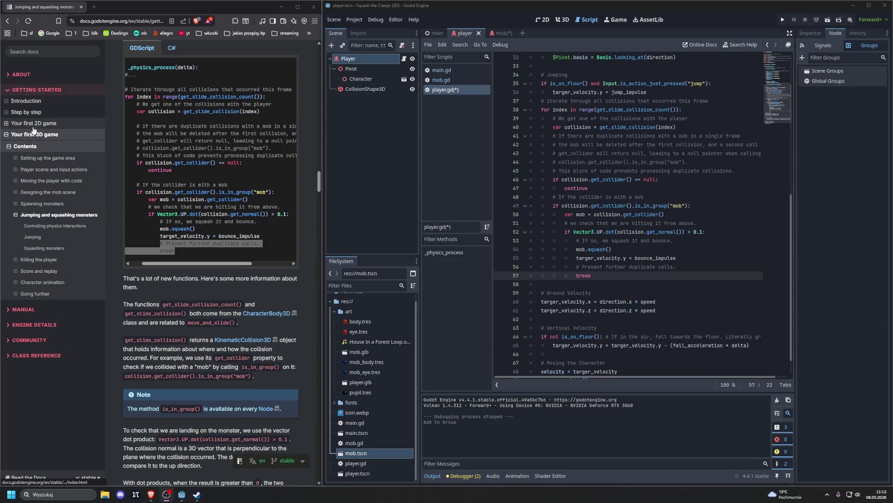
Step: Briefly view the KinematicCollision3D reference in a new tab, then close it
scroll(573, 223, "down", 1)
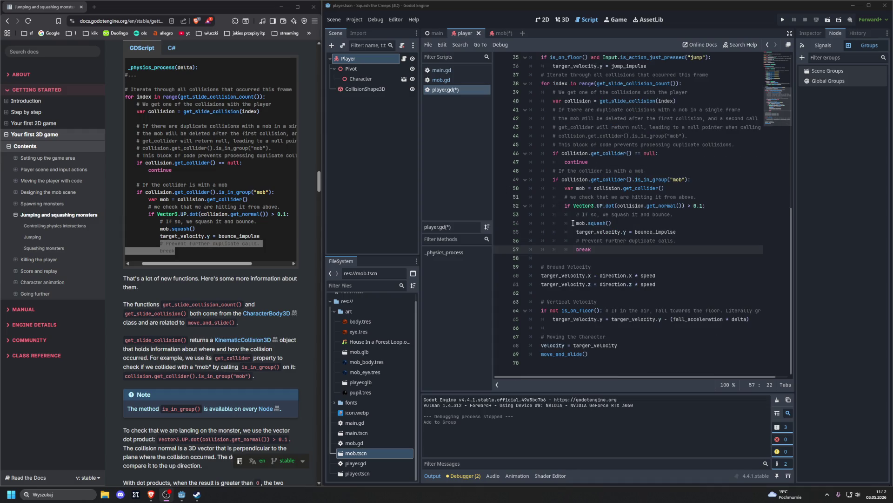
mouse_move(573, 223)
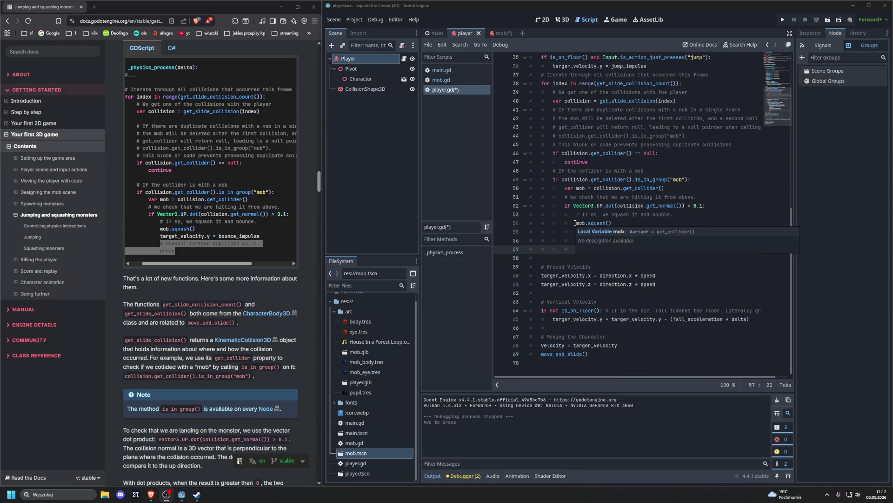
scroll(177, 230, "down", 2)
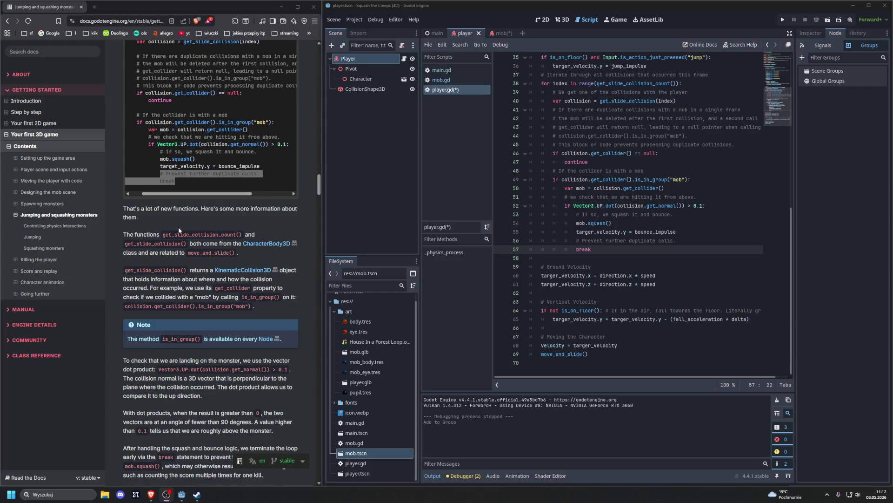
middle_click(243, 271)
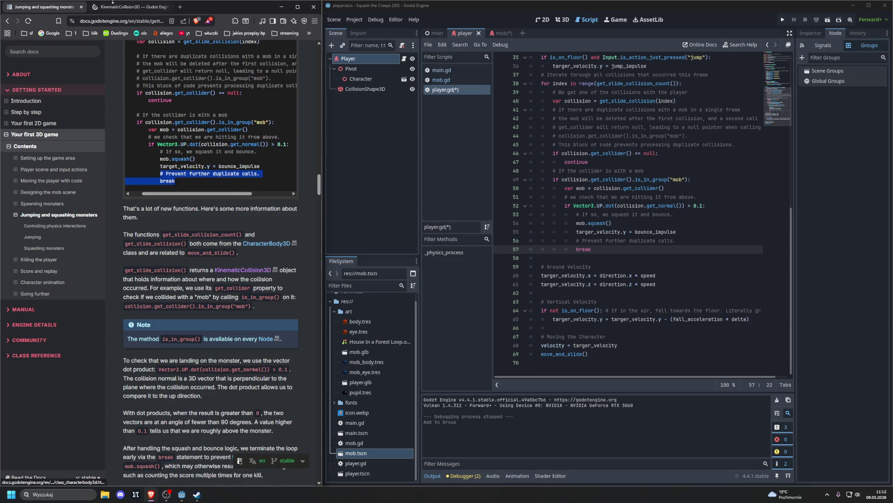
left_click(126, 8)
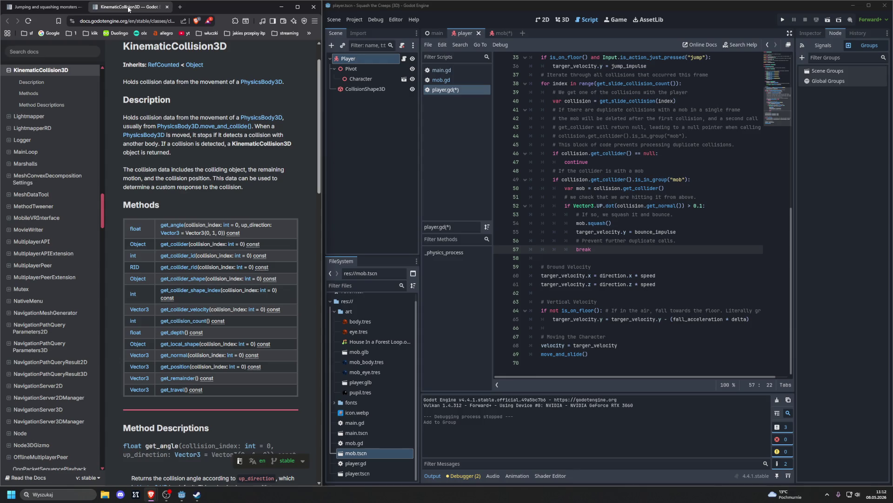
left_click(43, 7)
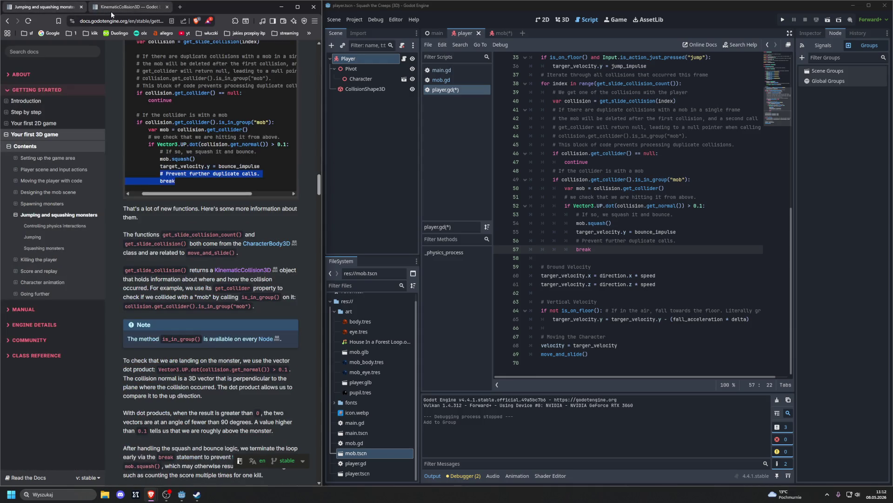
left_click(166, 7)
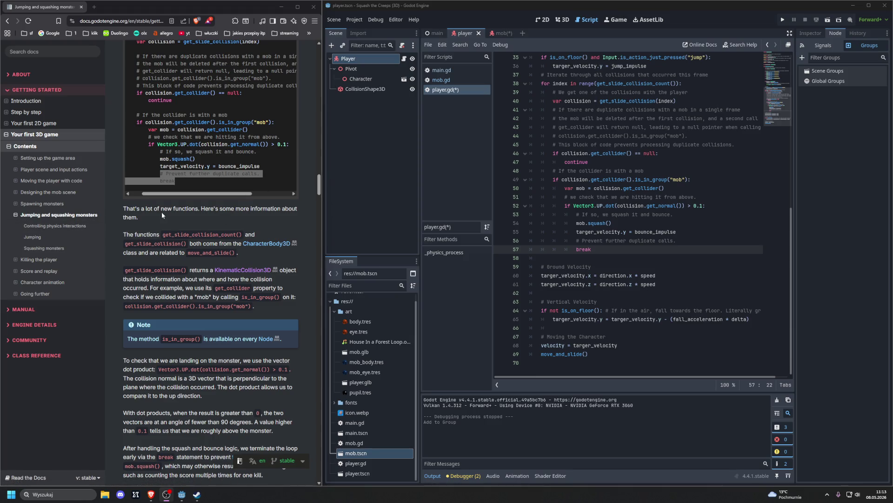
scroll(606, 189, "up", 1)
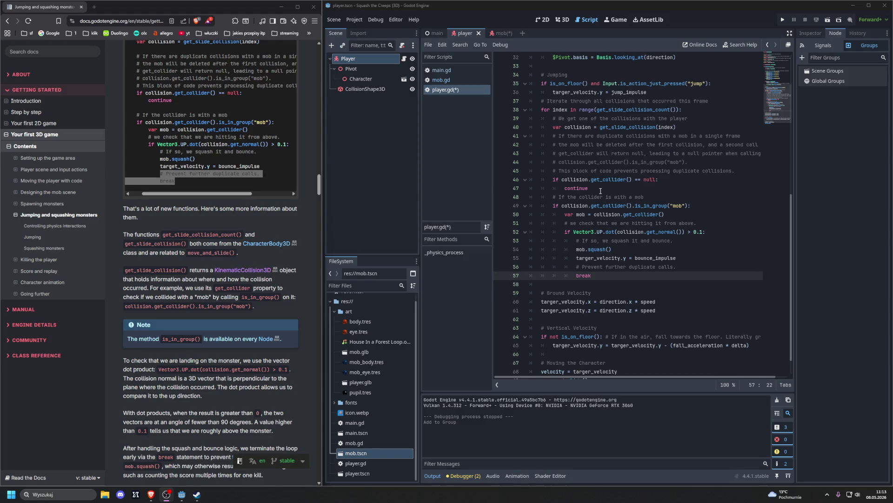
scroll(563, 133, "up", 1)
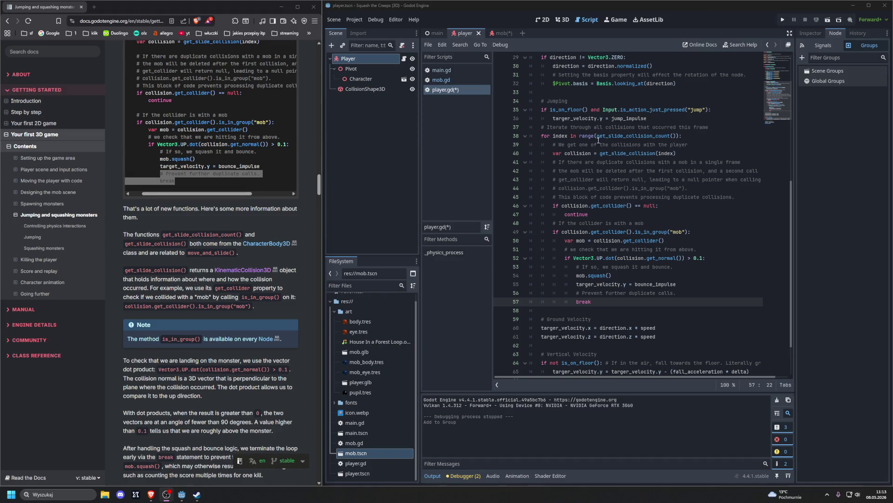
mouse_move(618, 135)
mouse_move(612, 155)
scroll(222, 254, "down", 5)
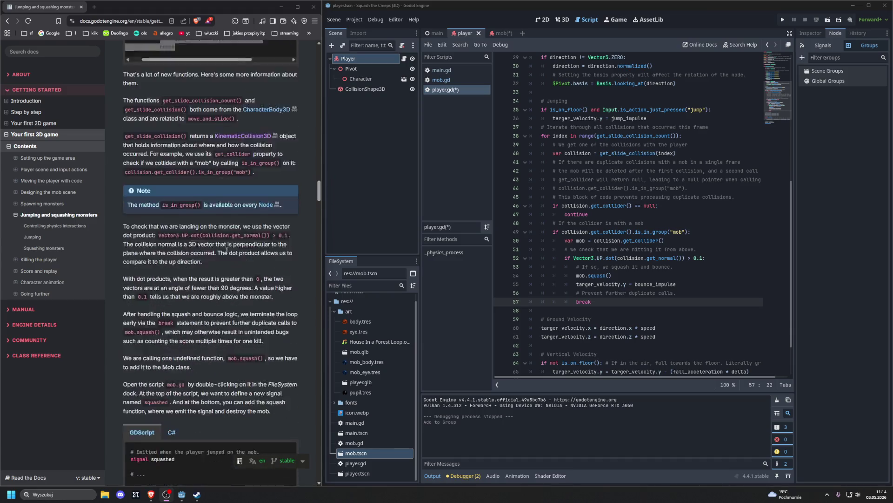
Step: Scroll to the dot-product paragraph and select the word 'perpendicular'
scroll(204, 230, "down", 3)
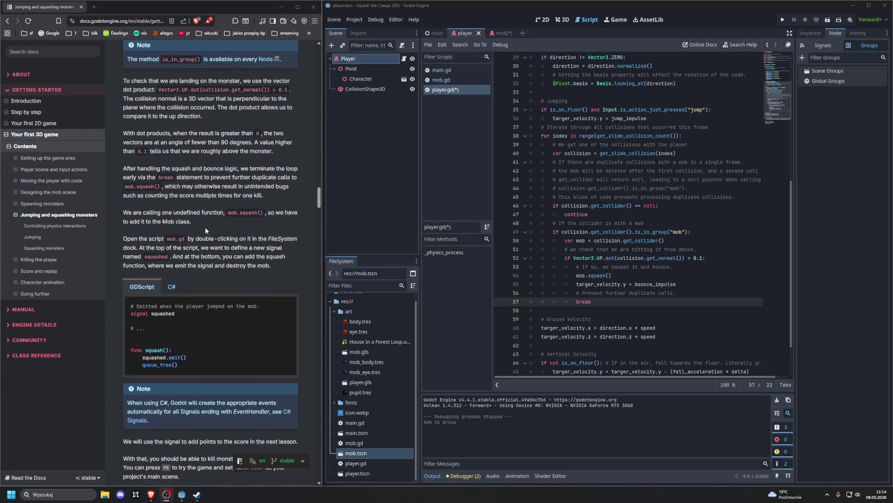
scroll(205, 230, "up", 1)
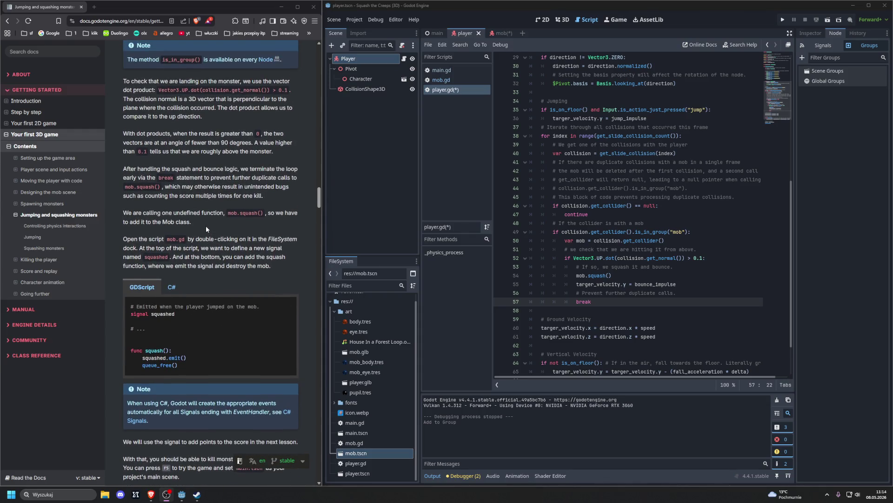
scroll(208, 228, "down", 1)
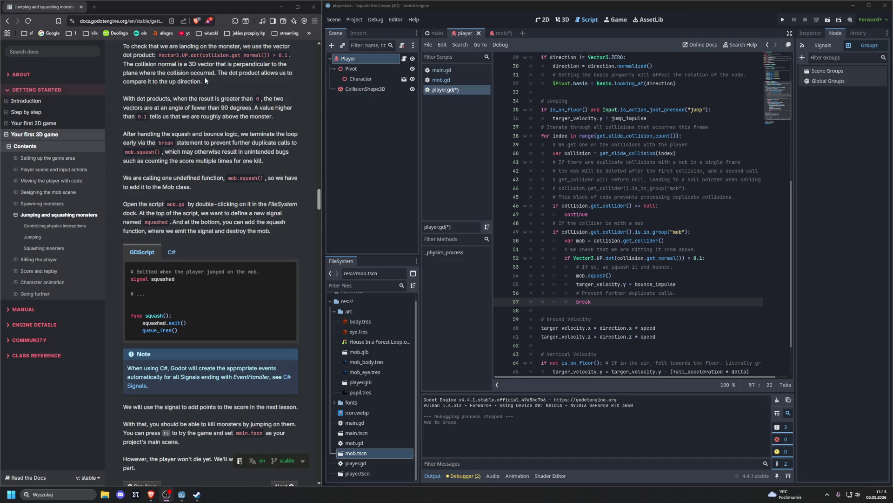
left_click_drag(234, 64, 272, 66)
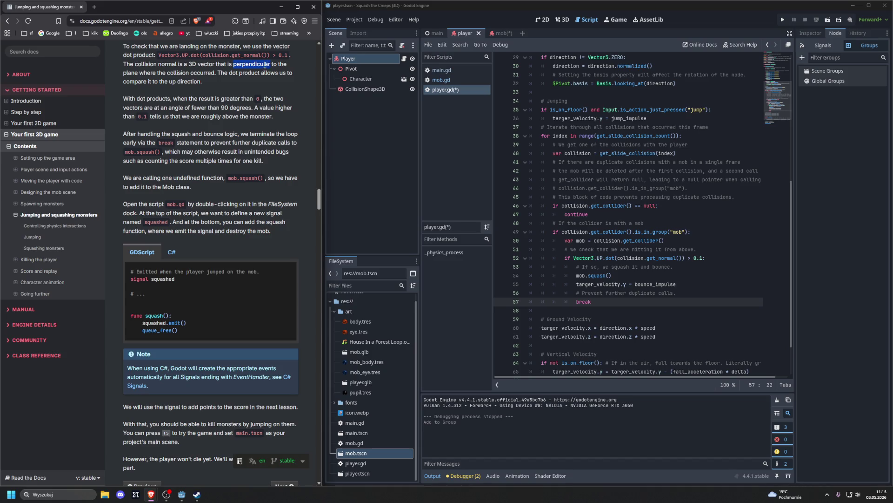
right_click(265, 64)
left_click(278, 92)
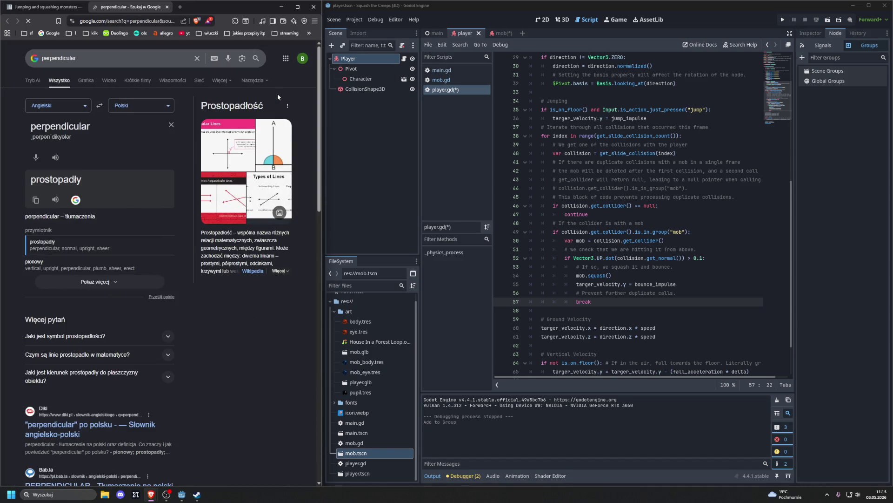
key("ctrl+w")
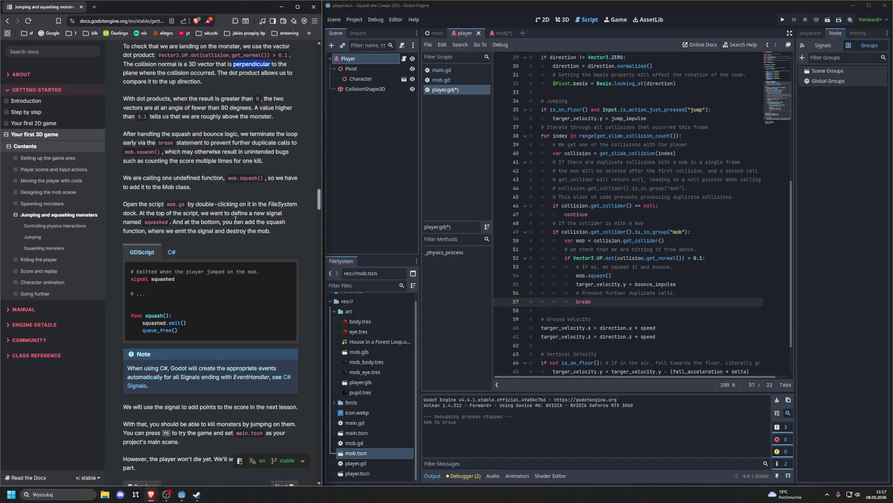
Step: Open mob.gd in the script editor
scroll(235, 219, "down", 2)
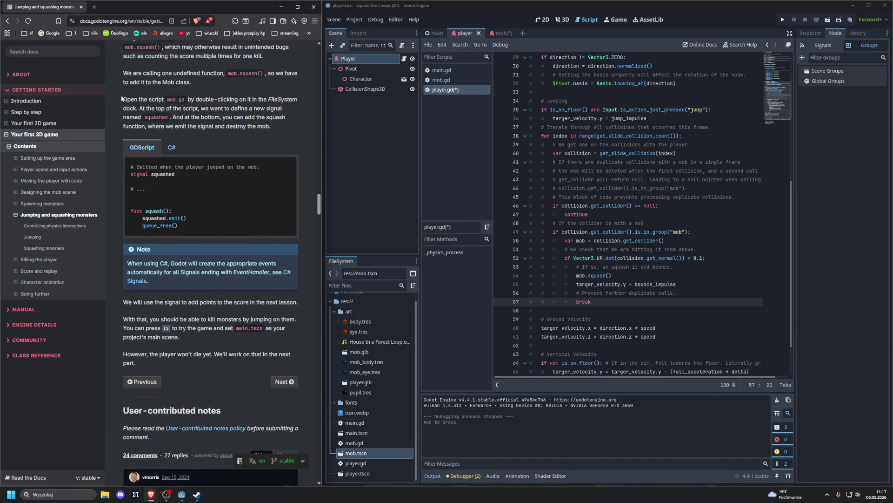
left_click(441, 80)
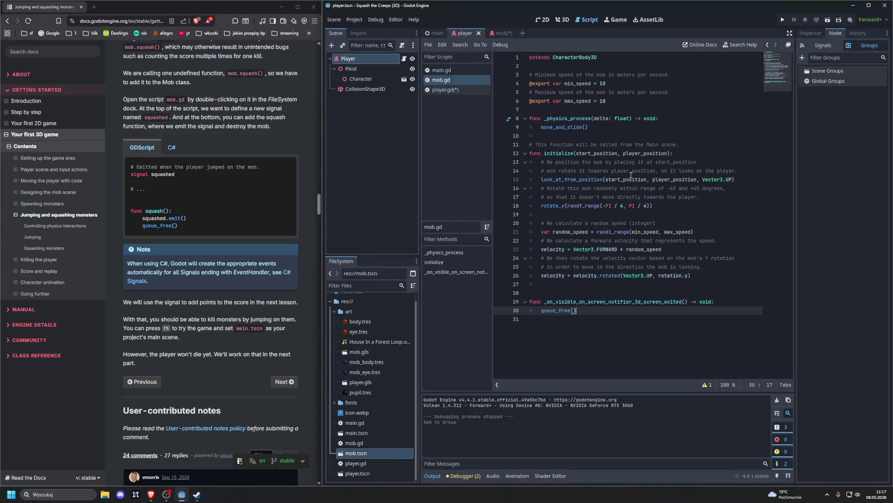
key("ctrl+shift+period")
scroll(593, 176, "down", 2)
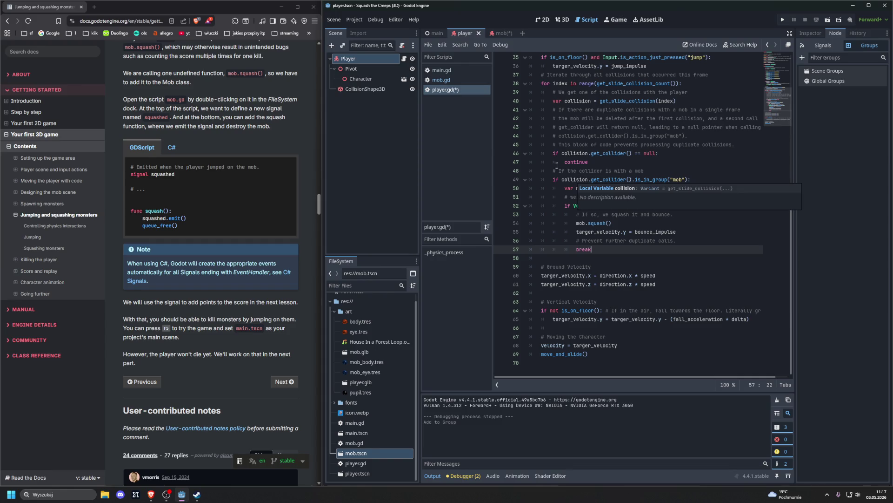
left_click(438, 81)
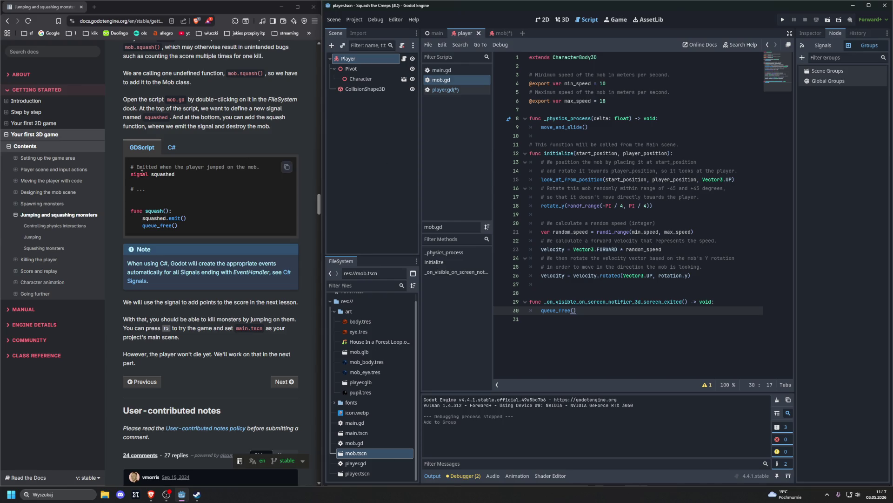
Step: Select the docs' comment and squashed signal lines, then add a blank line below extends CharacterBody3D
left_click_drag(131, 167, 167, 173)
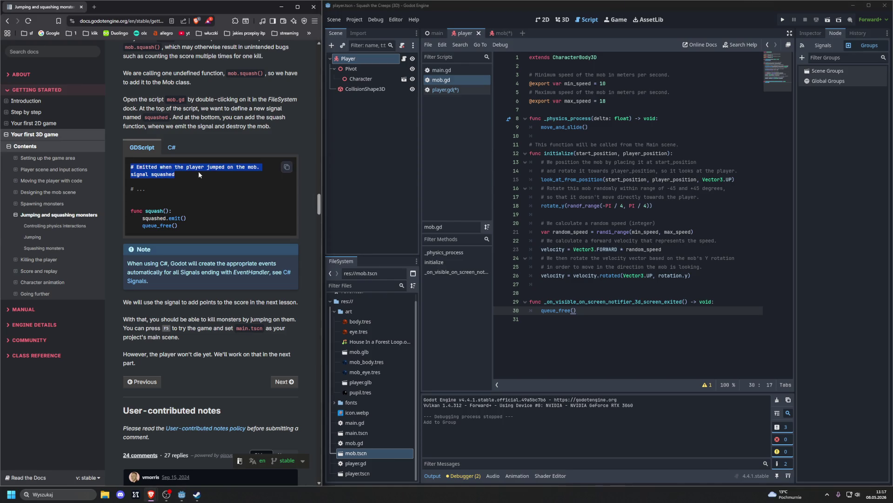
left_click(548, 67)
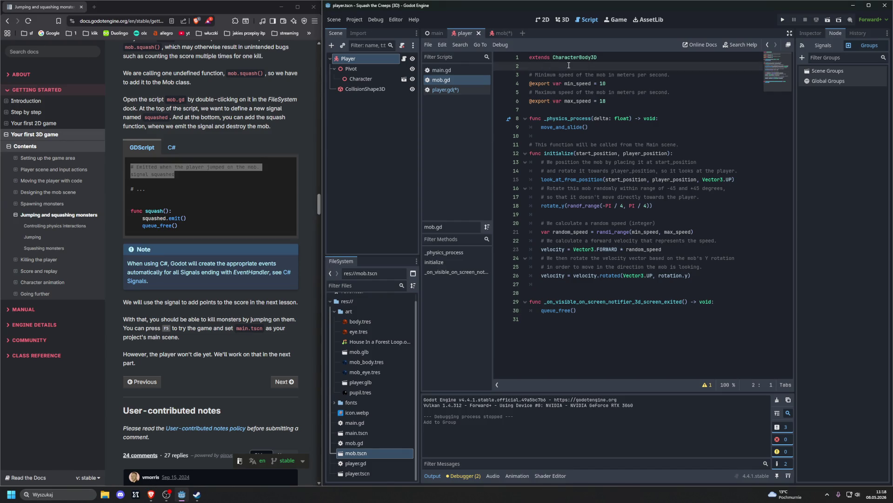
left_click(249, 175)
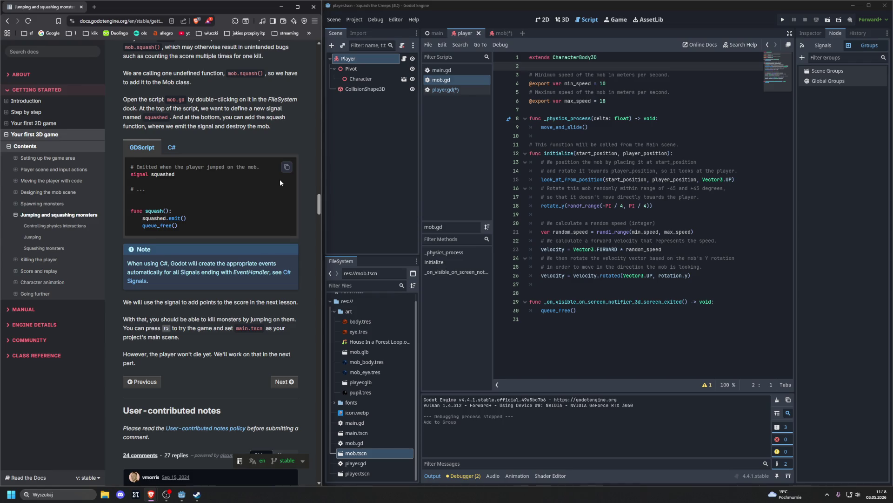
scroll(280, 180, "up", 2)
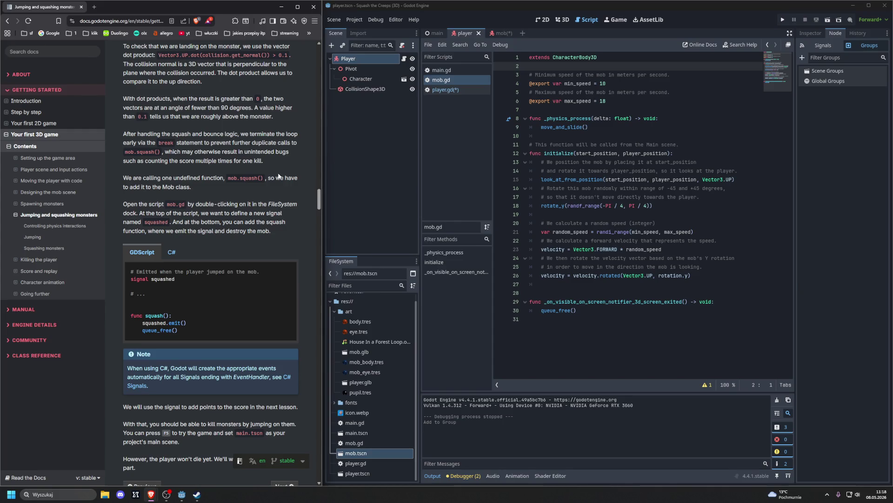
left_click(558, 67)
key("Return")
key("Return")
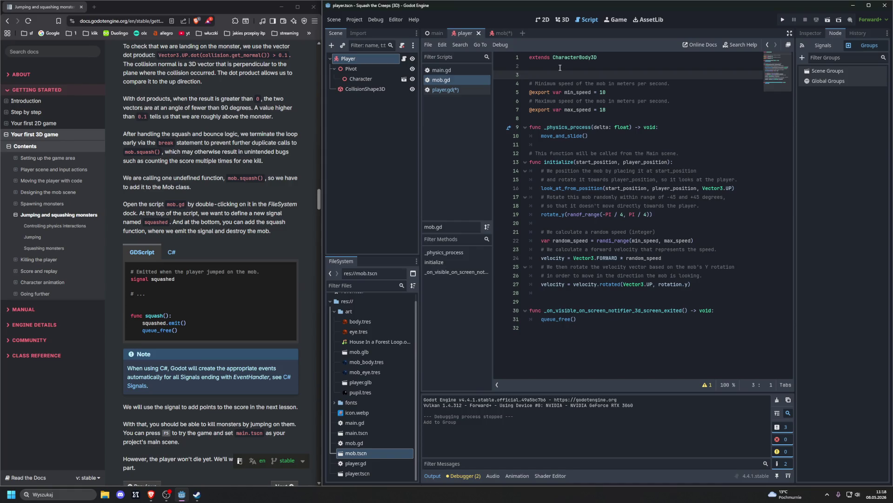
Step: Paste the commented 'signal squashed' onto lines 3–4 and add blank lines after the initialize function
key("Up")
type("# Emitted when the player jumped on the mob. signal squashed")
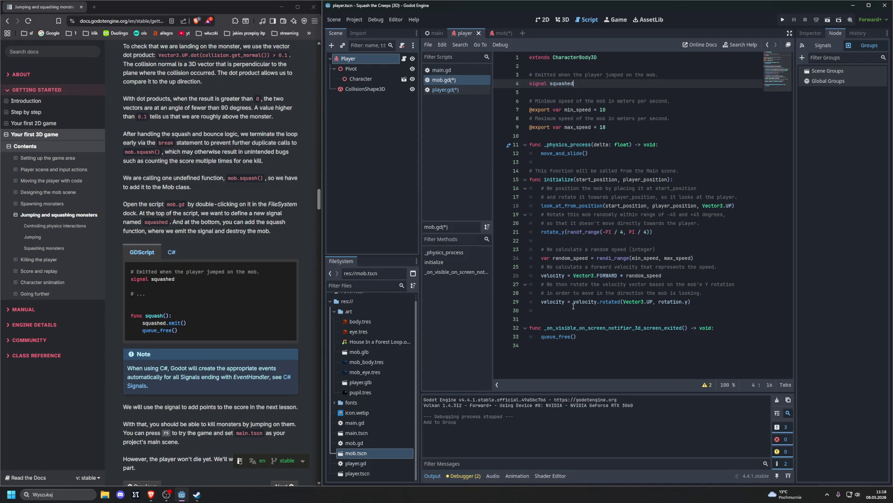
left_click(698, 303)
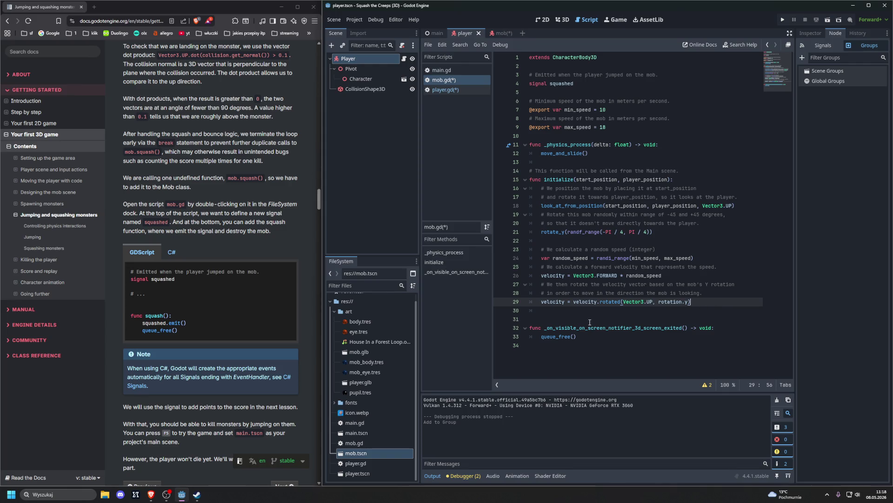
left_click(559, 318)
key("Return")
key("Return")
Step: Write the 'func squash():' header on line 31, copying the name from the tutorial
left_click(572, 320)
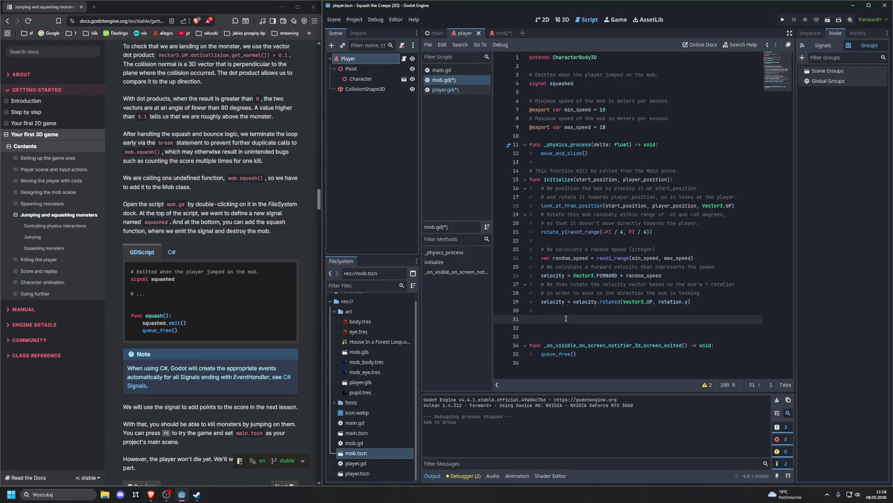
left_click(560, 311)
key("BackSpace")
left_click(583, 323)
type("func s")
type("qu")
type("ashed")
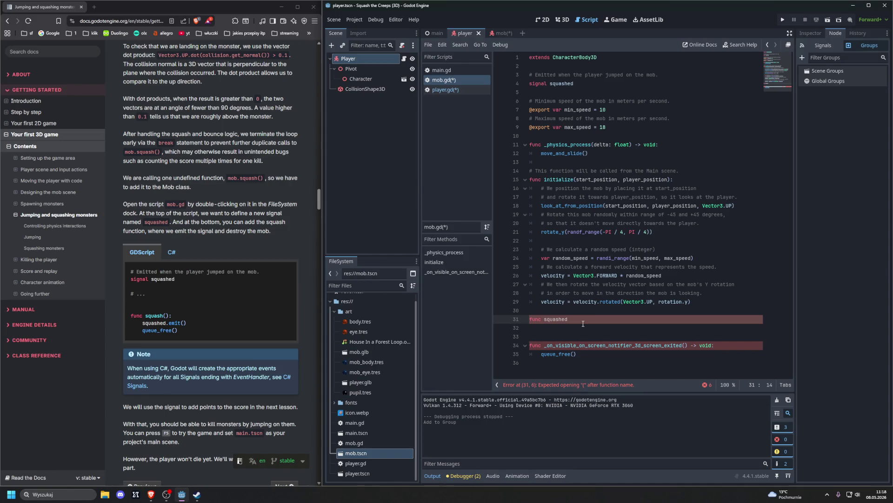
type("(")
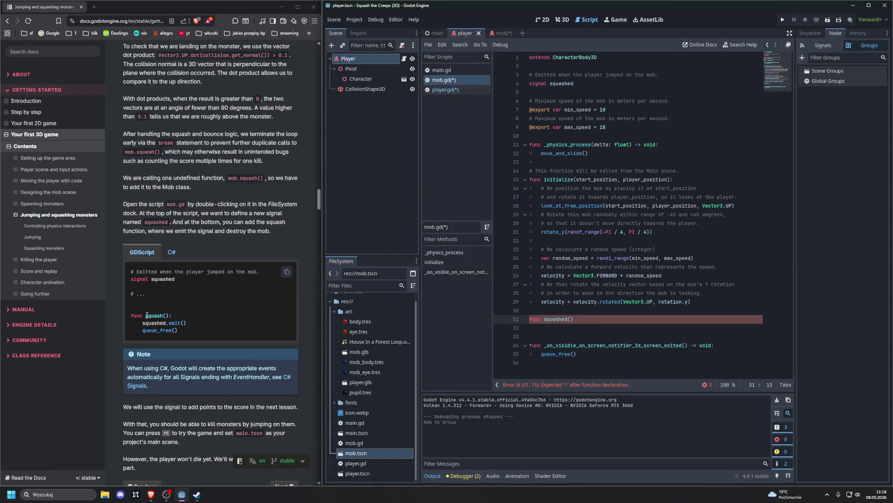
left_click_drag(146, 316, 184, 318)
key("ctrl+c")
left_click(588, 321)
left_click_drag(543, 319, 604, 322)
key("ctrl+v")
Step: Fill squash() with squashed.emit() followed by queue_free()
key("Return")
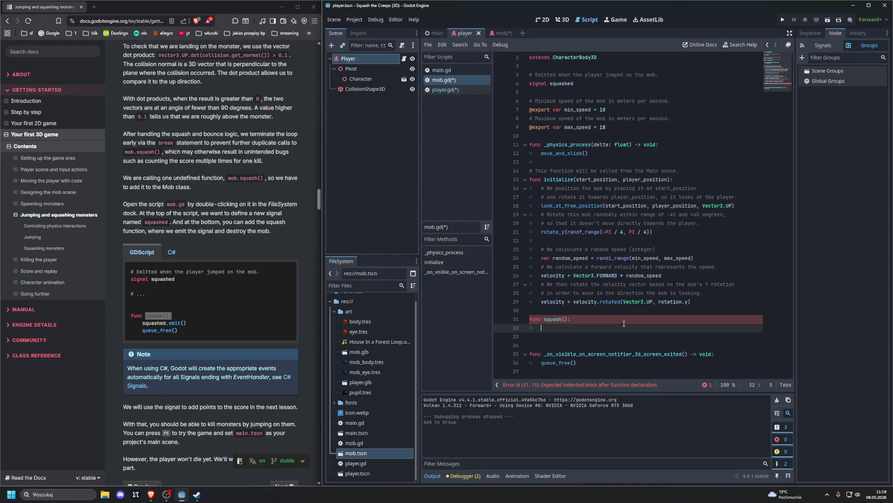
type("quashed/")
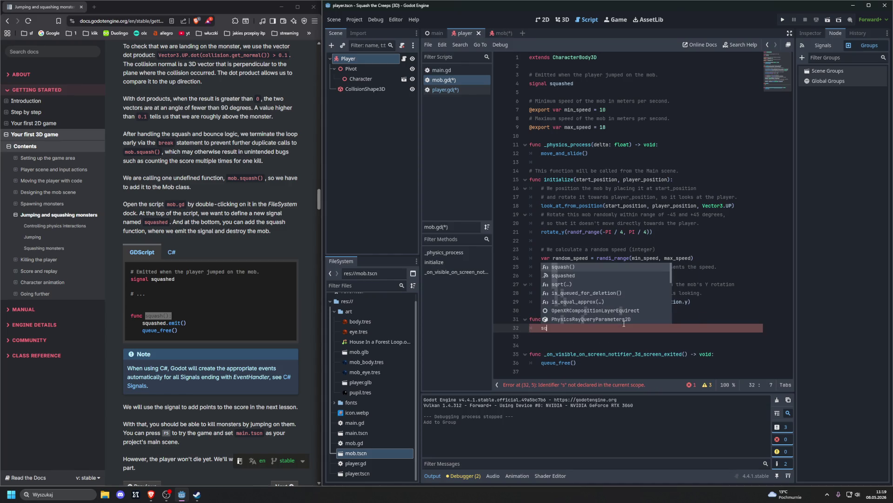
key("BackSpace")
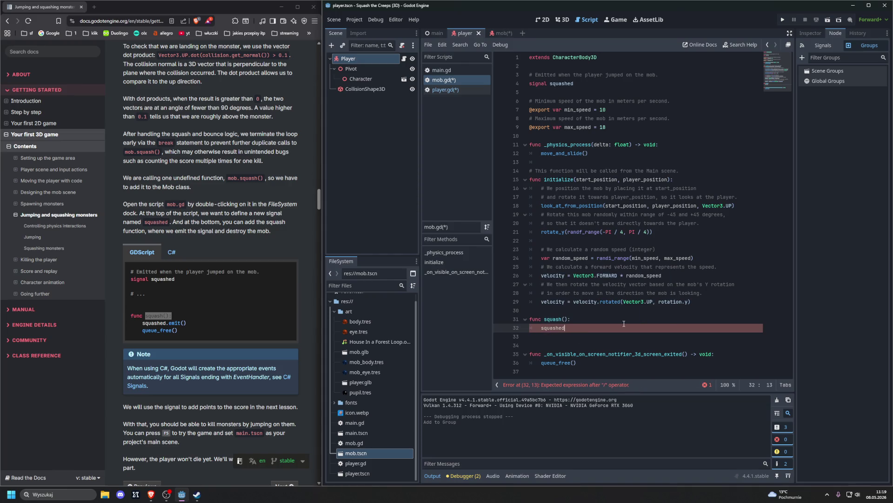
type("emit()")
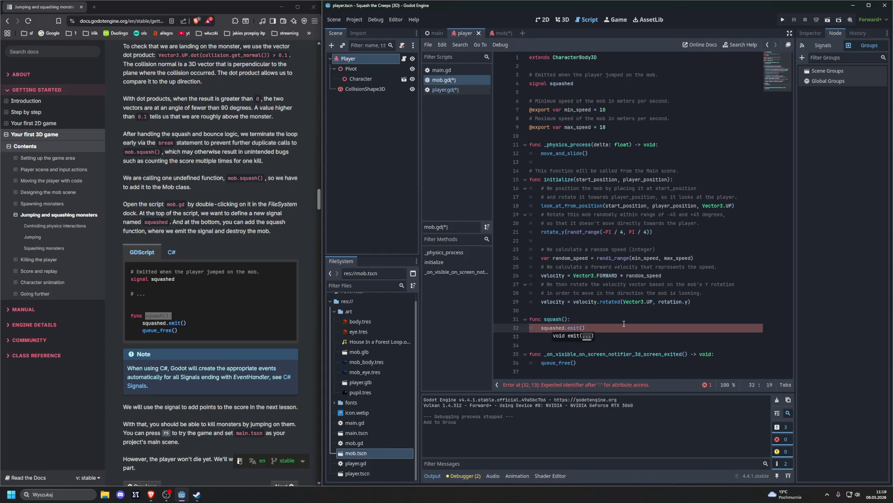
key("Return")
type("qu")
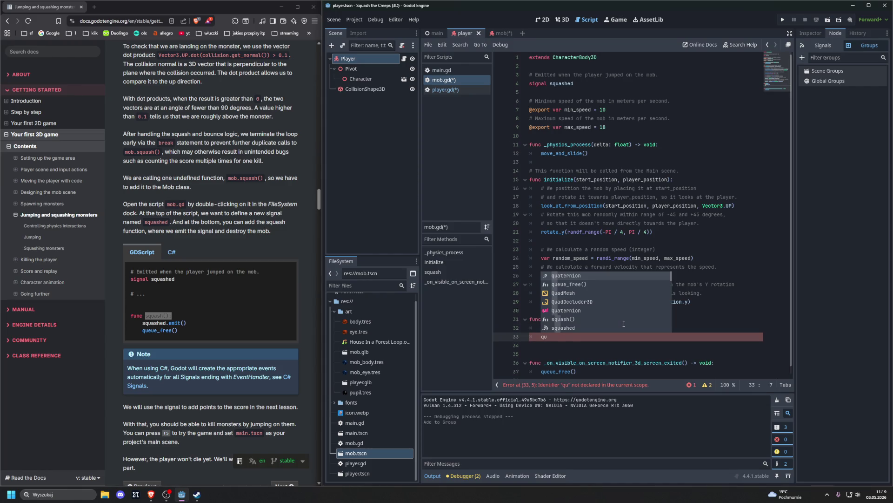
key("Down")
key("Return")
scroll(623, 322, "down", 1)
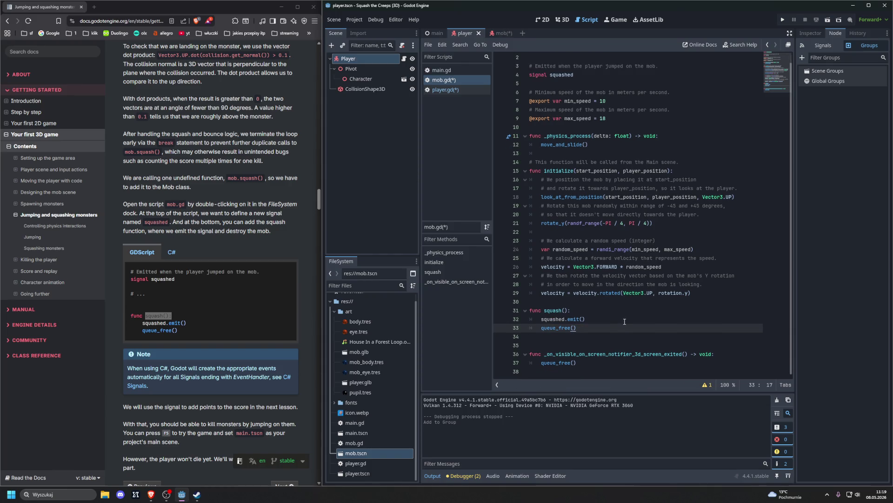
scroll(264, 292, "down", 3)
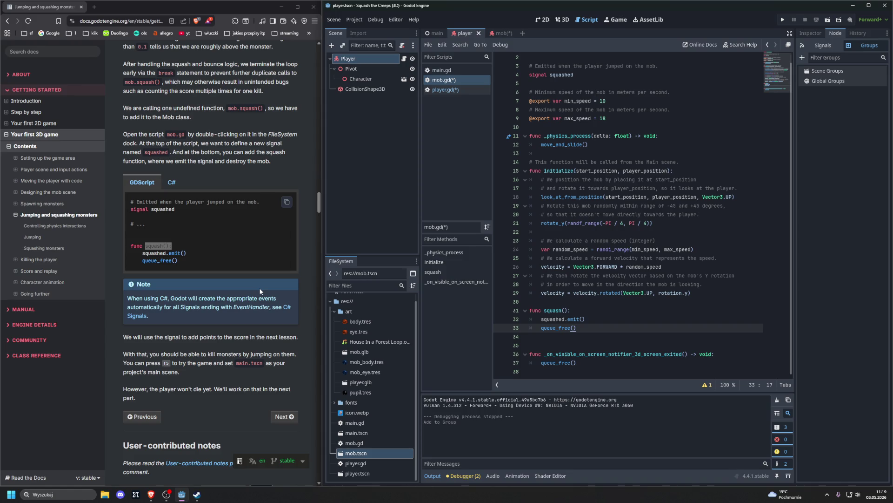
Step: Run the game with F5 from the main scene, selecting the main scene file as the project's main scene
left_click(442, 34)
key("F5")
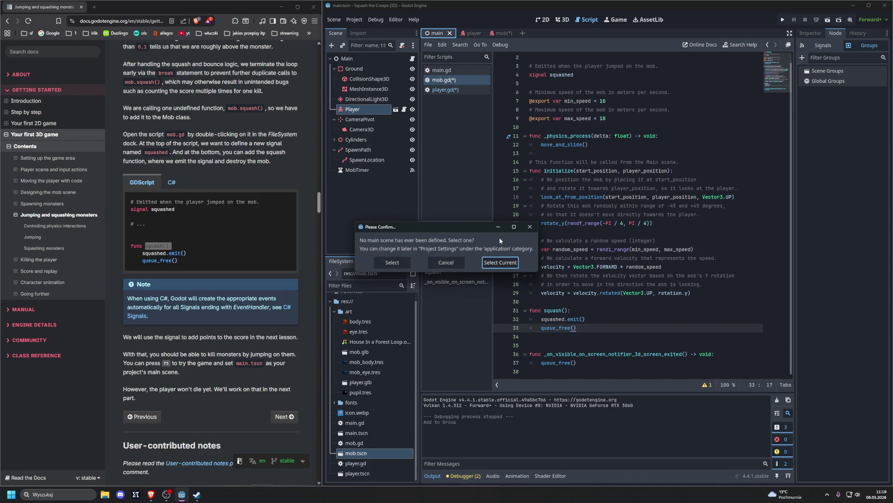
left_click(444, 262)
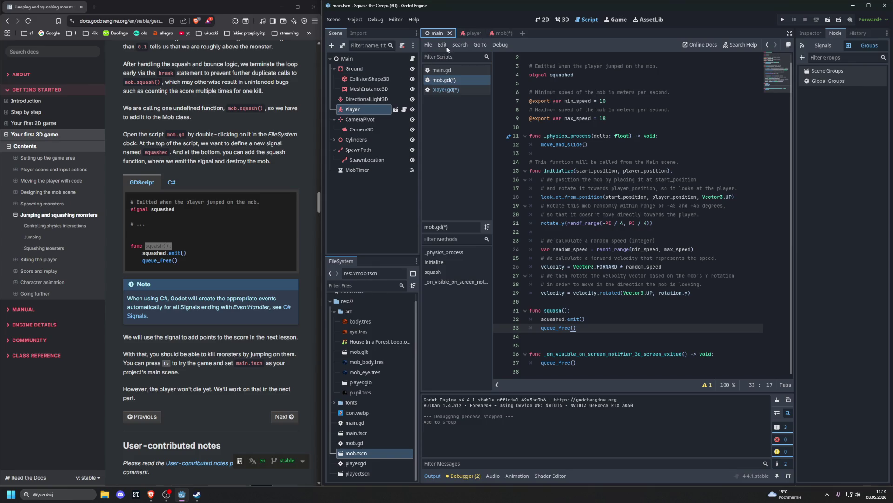
key("F5")
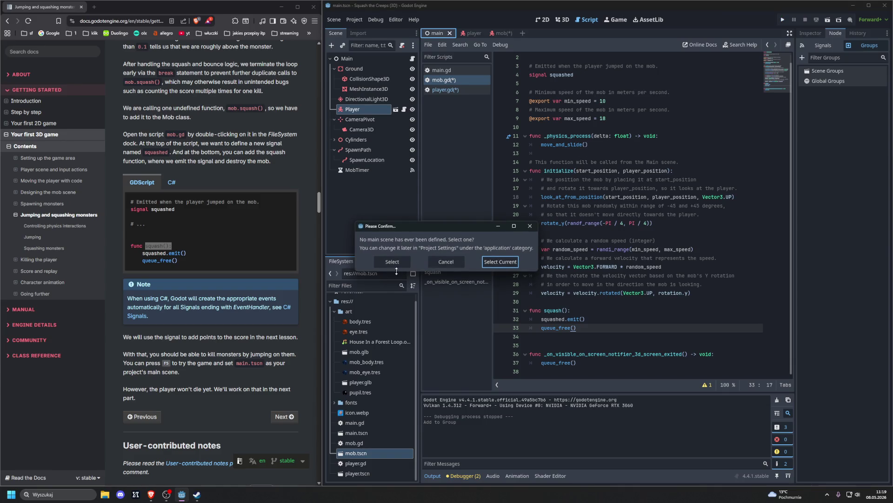
left_click(393, 263)
double_click(414, 184)
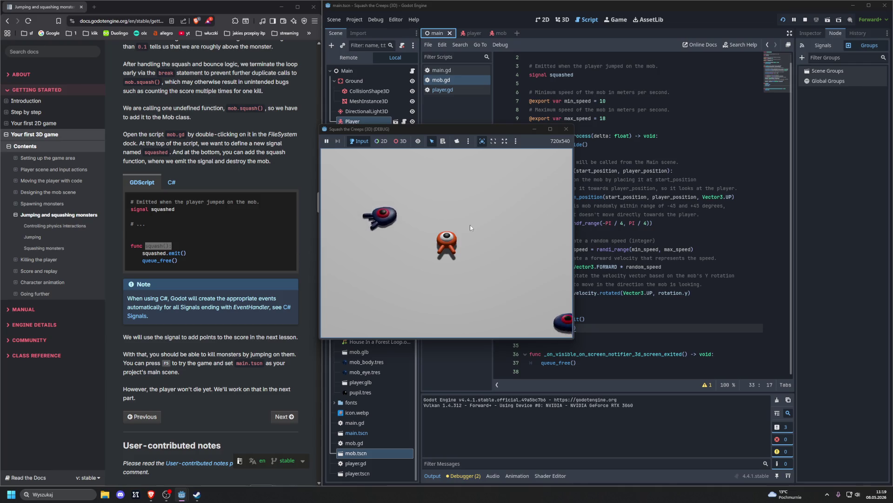
Step: Run the player around the floor with the arrow keys and jump with Space
key("Right")
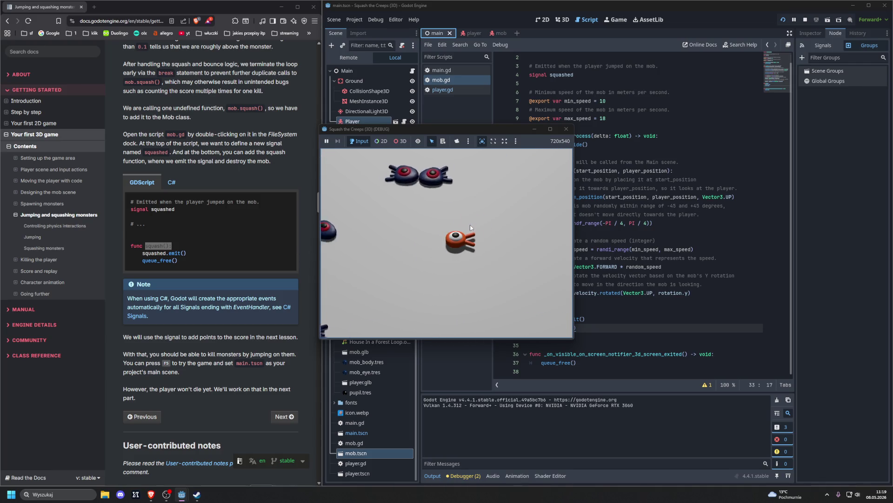
key("Down")
key("Left")
key("space")
key("Left")
key("Up")
key("Left")
key("Right")
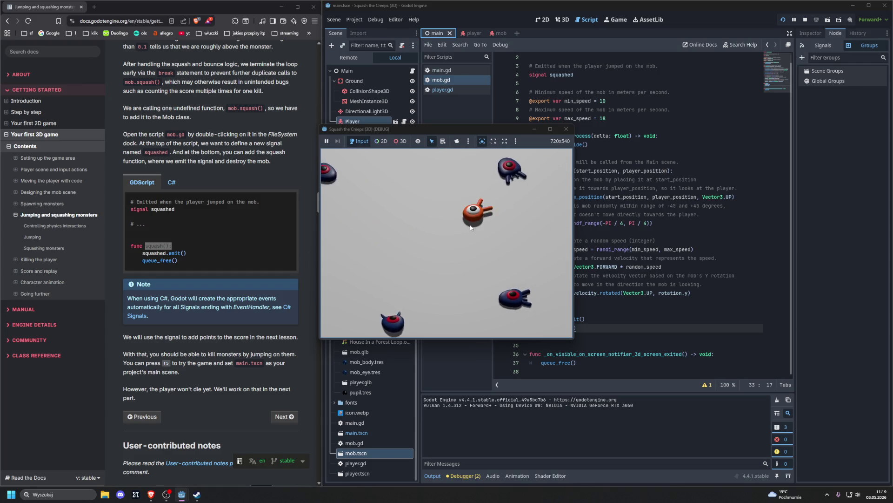
Step: Steer the player around the mobs to test squashing, then close the game window
key("Right")
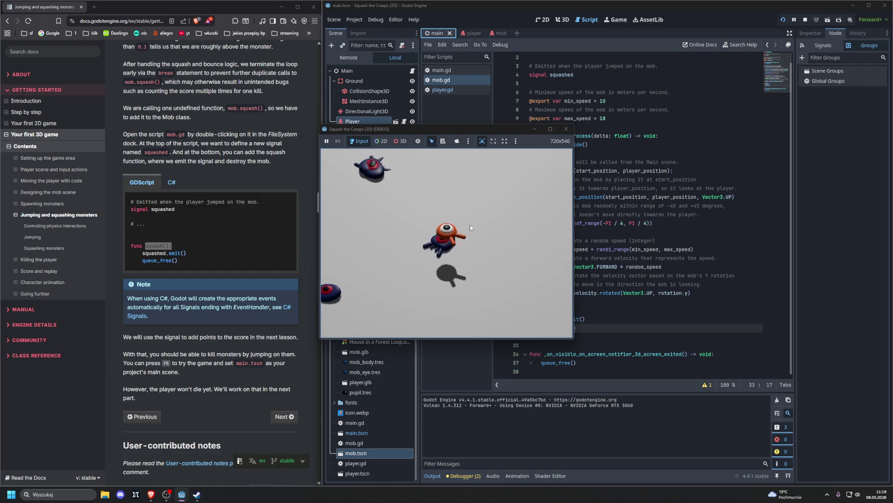
key("Left")
key("Up")
key("Down")
key("Right")
key("Up")
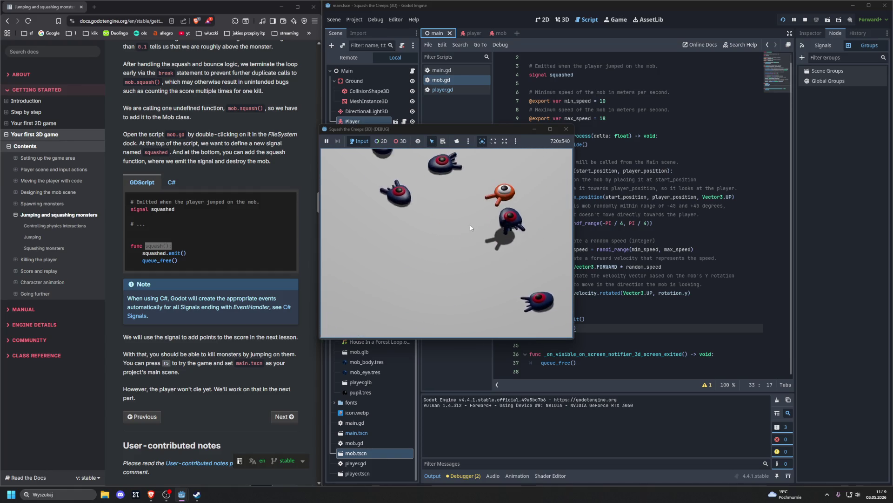
key("Left")
key("Right")
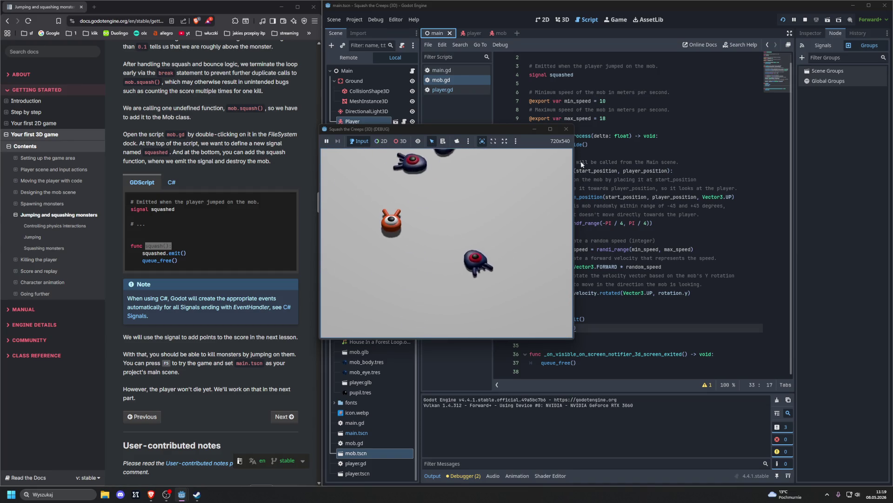
key("Left")
key("Up")
key("Down")
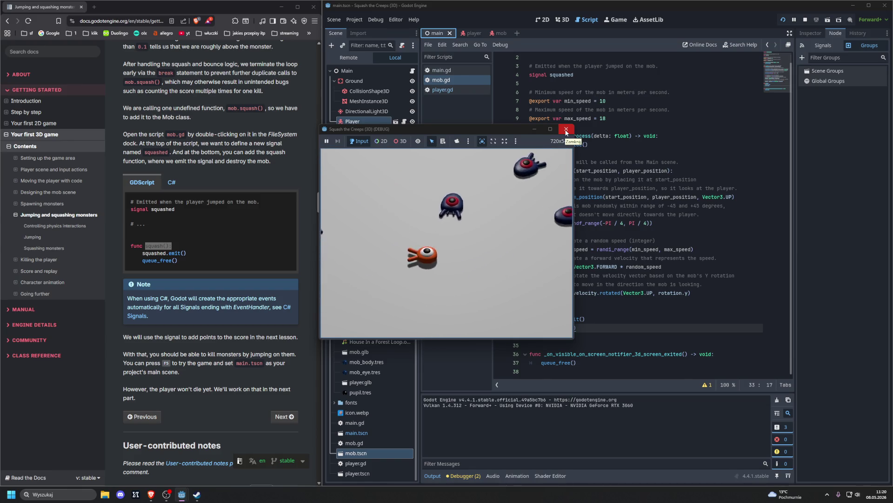
key("Right")
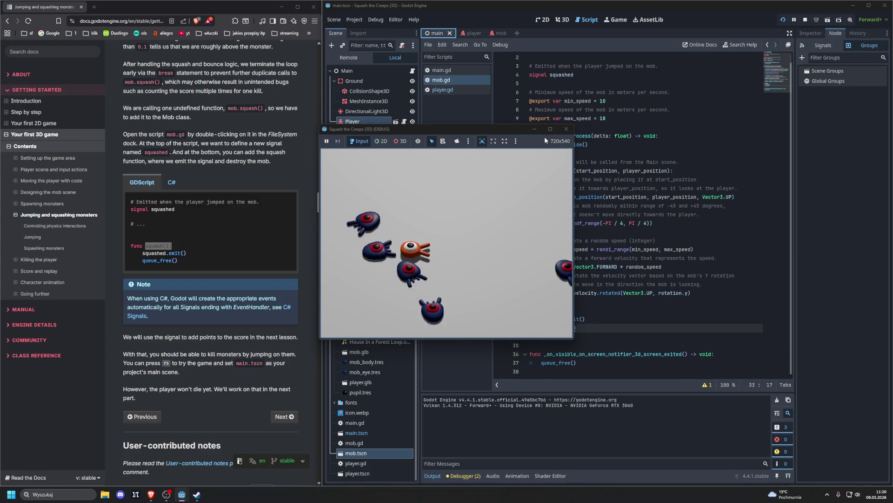
left_click(566, 129)
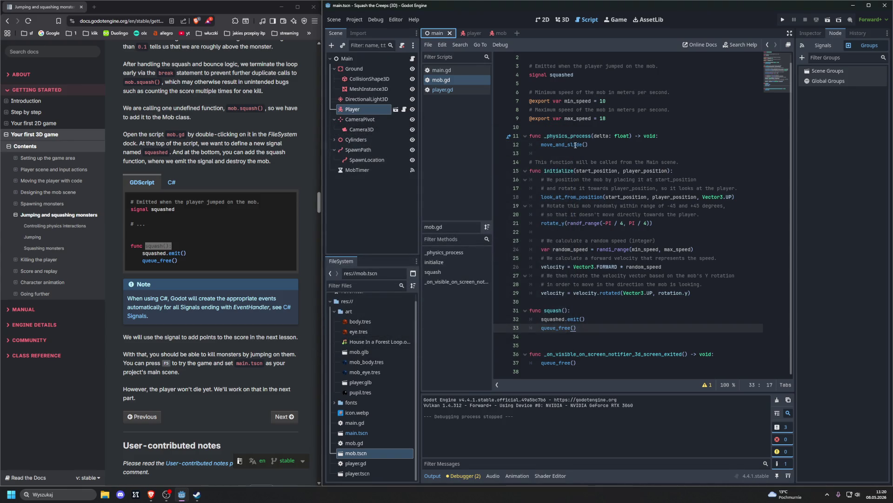
Step: Scroll the Jumping and squashing monsters docs page down toward the User-contributed notes
scroll(284, 253, "down", 3)
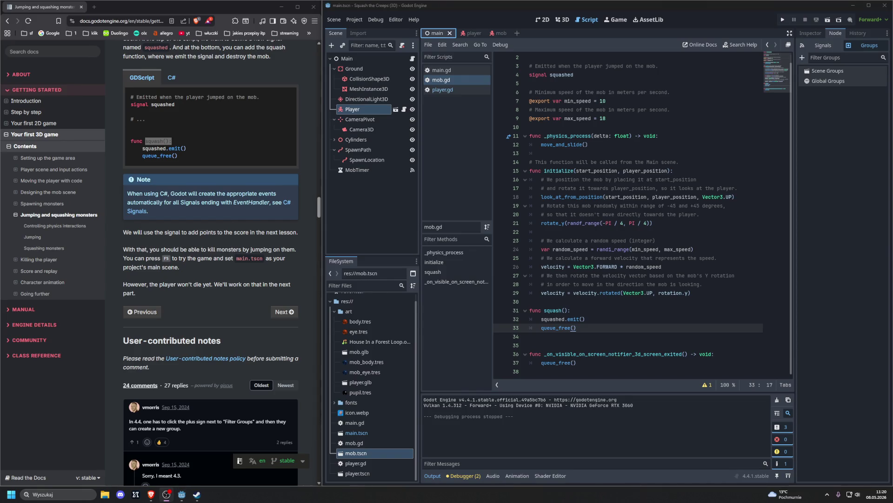
scroll(179, 210, "down", 2)
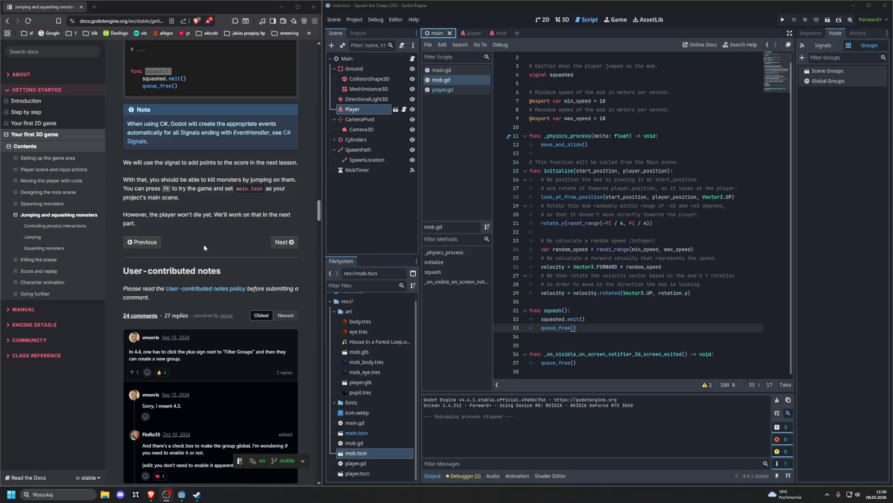
key("alt+Tab")
Step: Scroll through the user comments to those on collision-detection loops and jump height
scroll(285, 215, "down", 1)
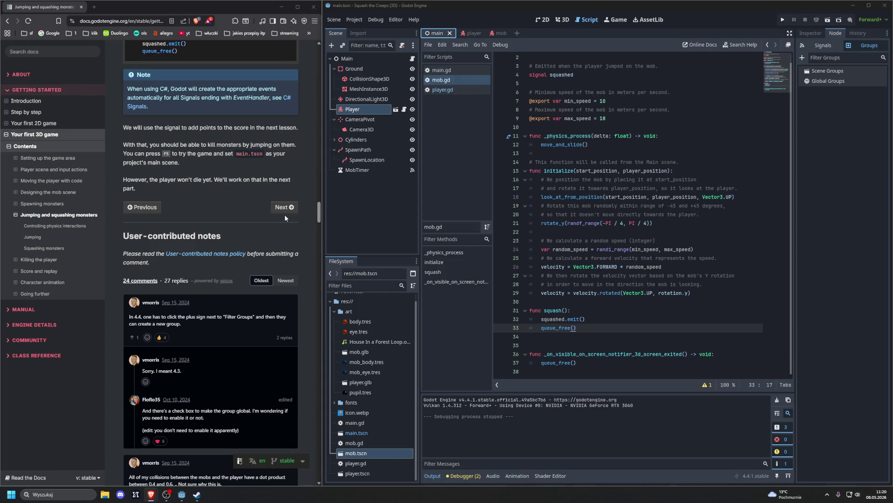
scroll(285, 217, "down", 2)
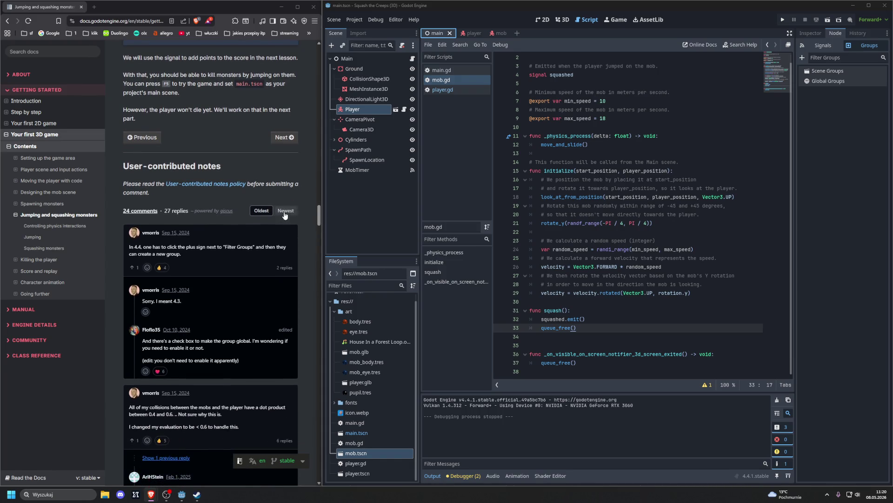
scroll(287, 214, "down", 2)
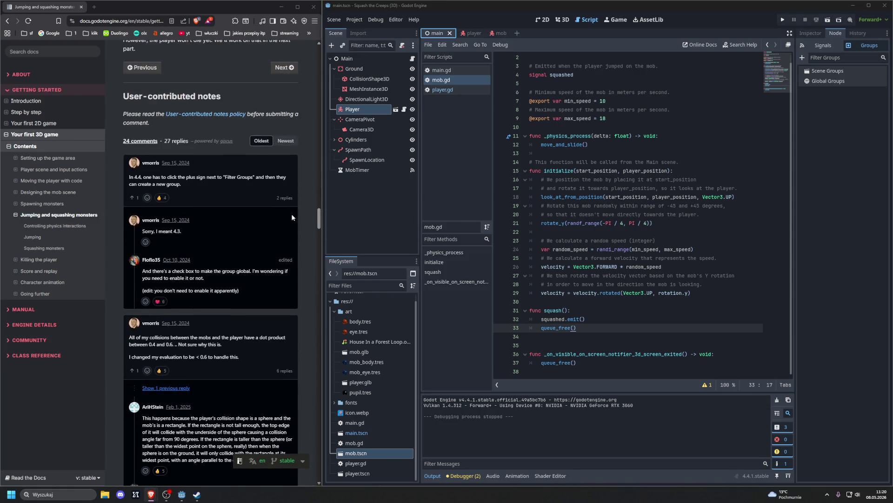
scroll(293, 217, "down", 1)
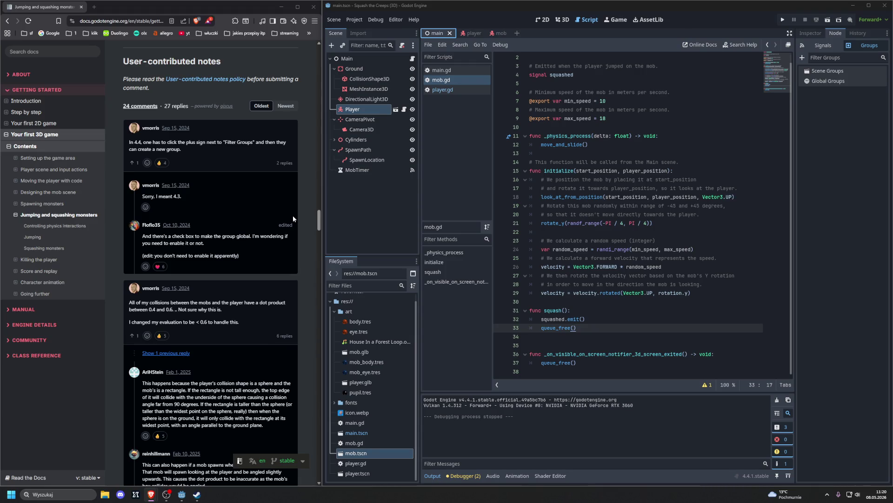
scroll(292, 215, "down", 3)
scroll(293, 216, "up", 1)
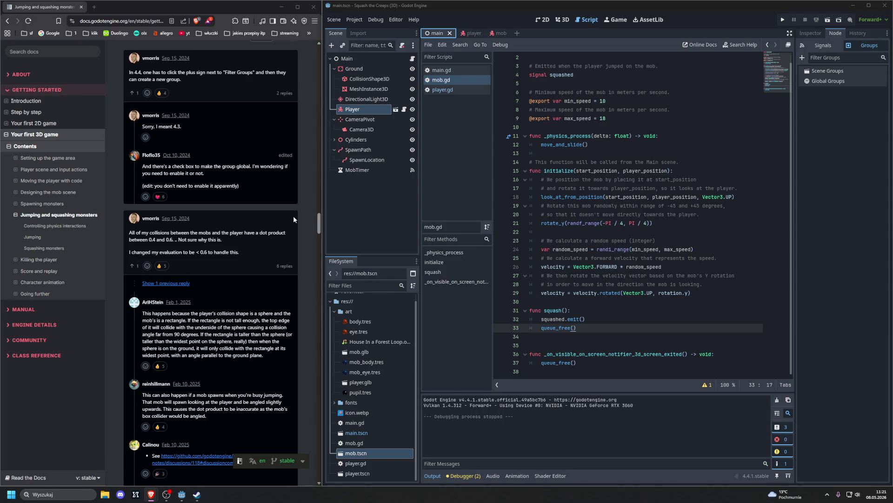
scroll(293, 216, "down", 10)
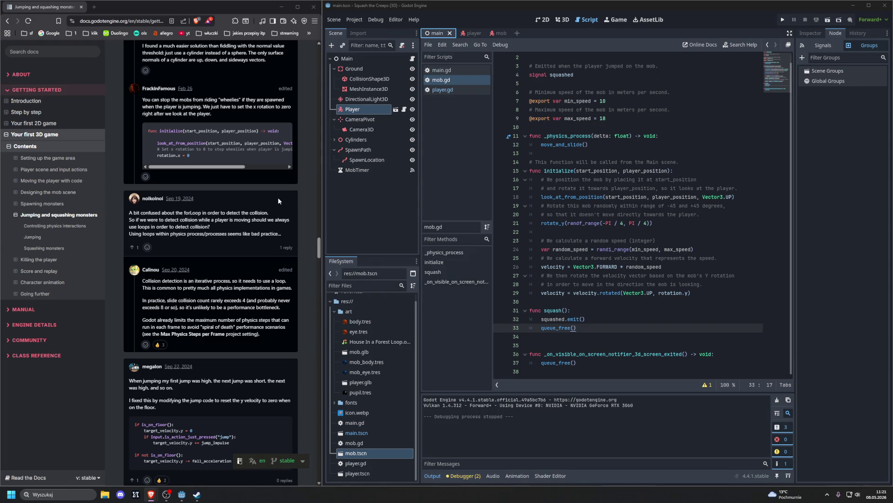
scroll(278, 197, "down", 3)
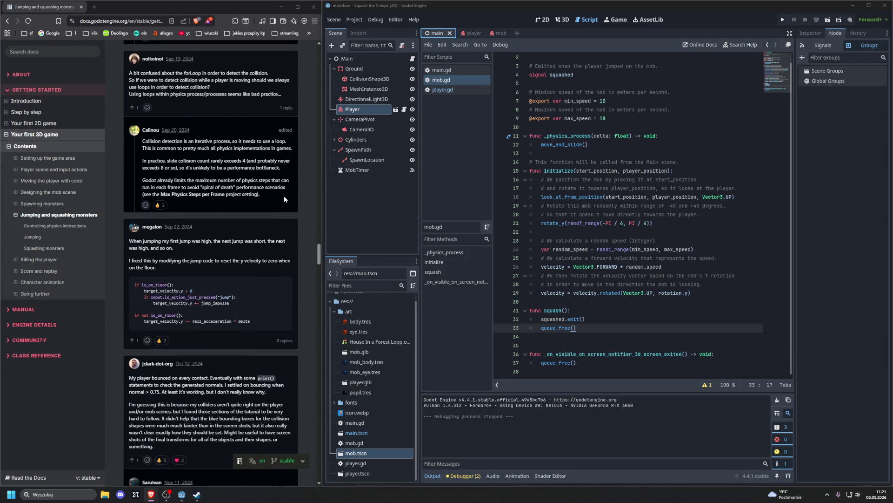